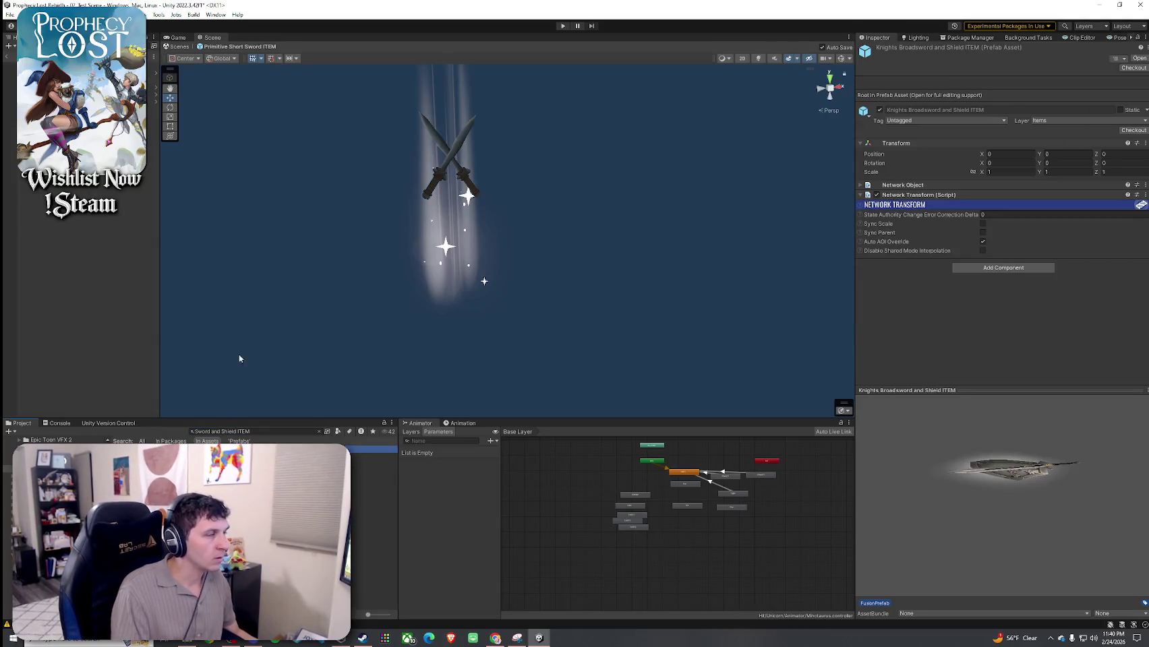
Open the Knights Broadsword and Shield ITEM prefab to edit the sword-and-shield model
double_click(375, 449)
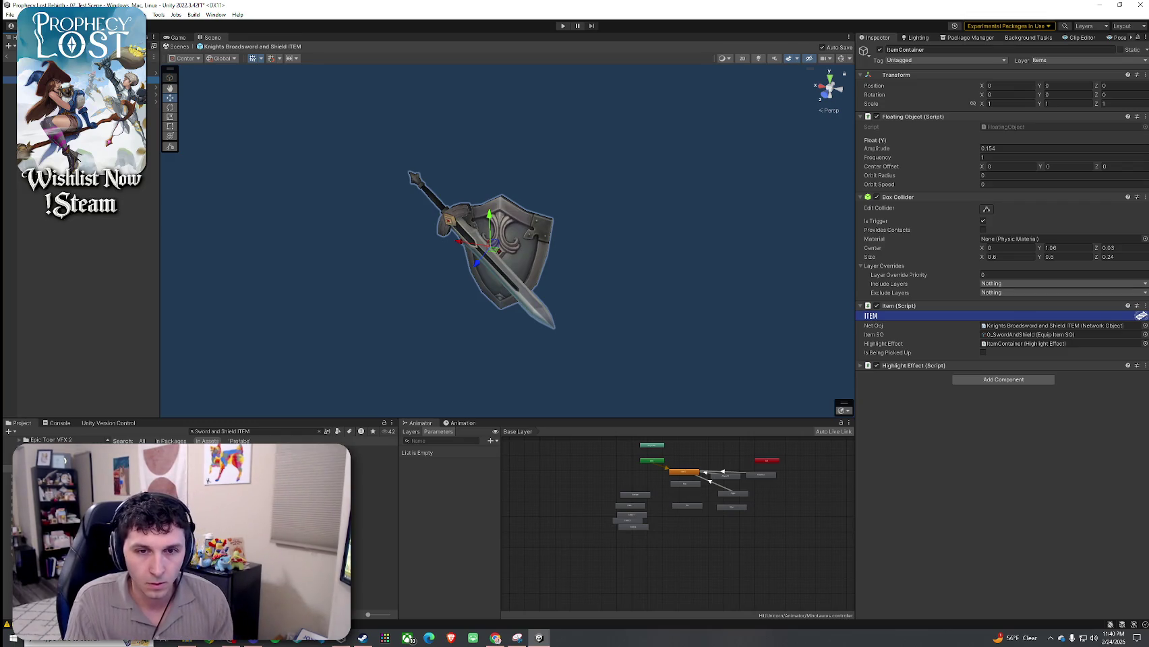
key("alt+Tab")
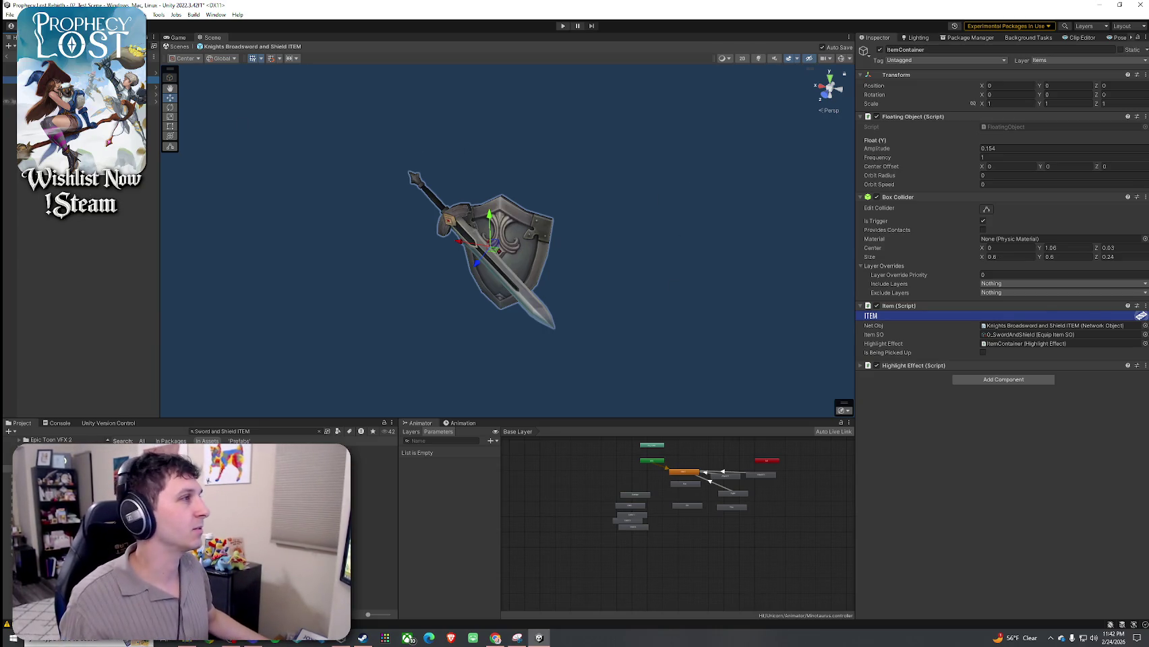
Inspect the shield, broadsword and item container, then leave the broadsword prefab
left_click(81, 94)
left_click(81, 86, "ctrl")
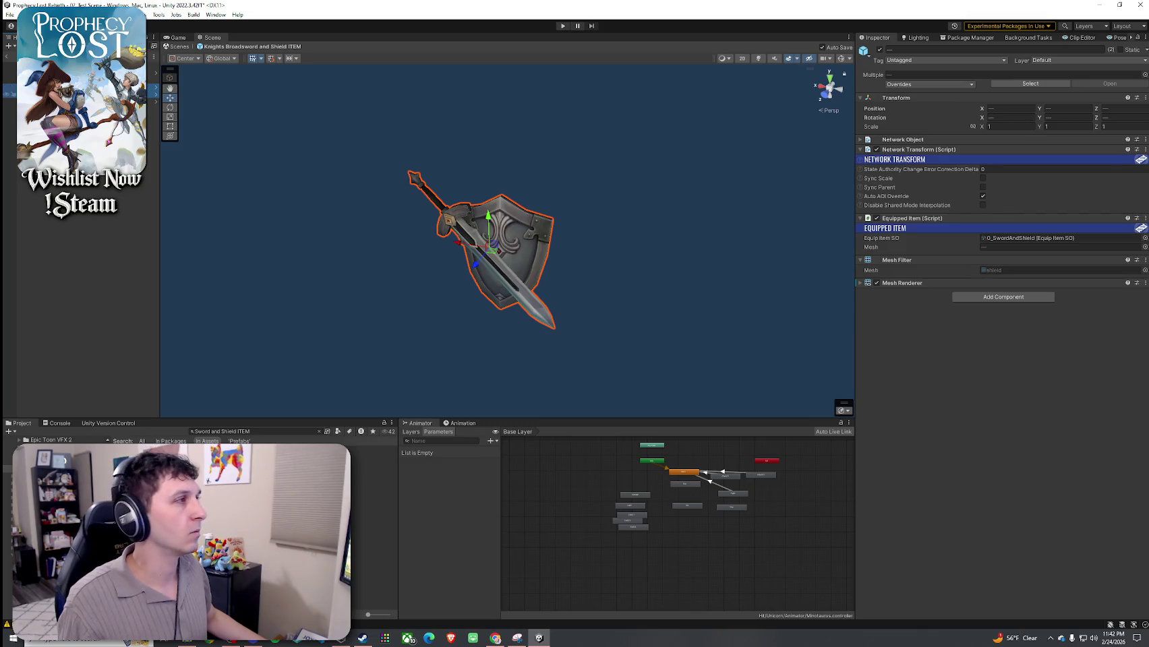
left_click(81, 86)
left_click(81, 79)
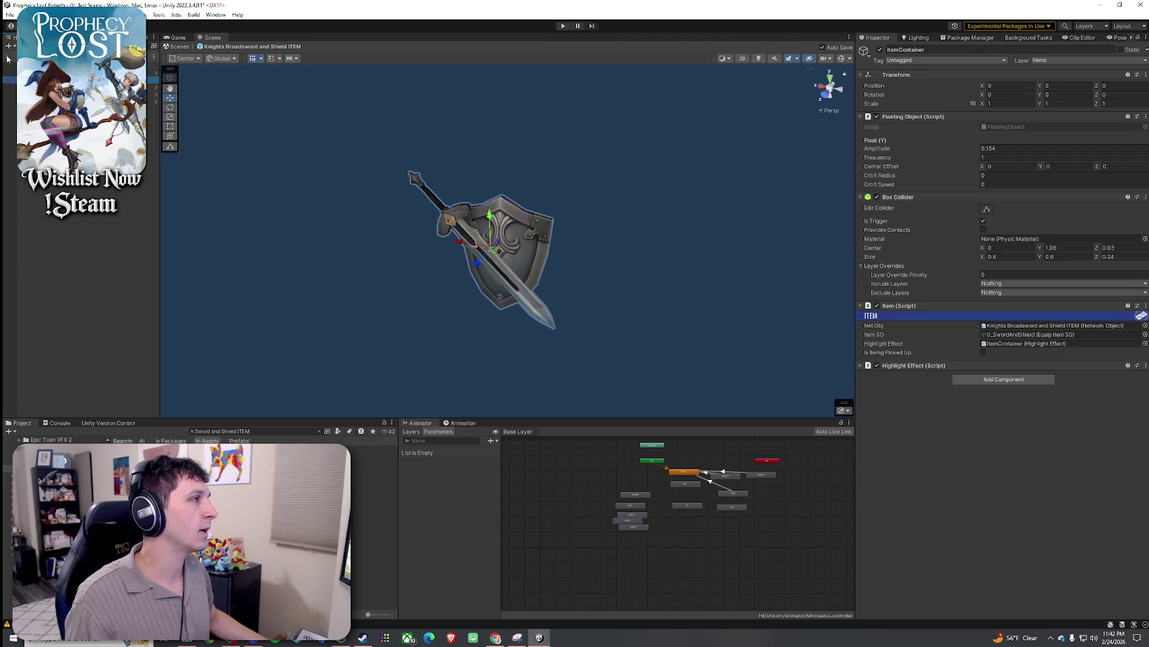
left_click(9, 59)
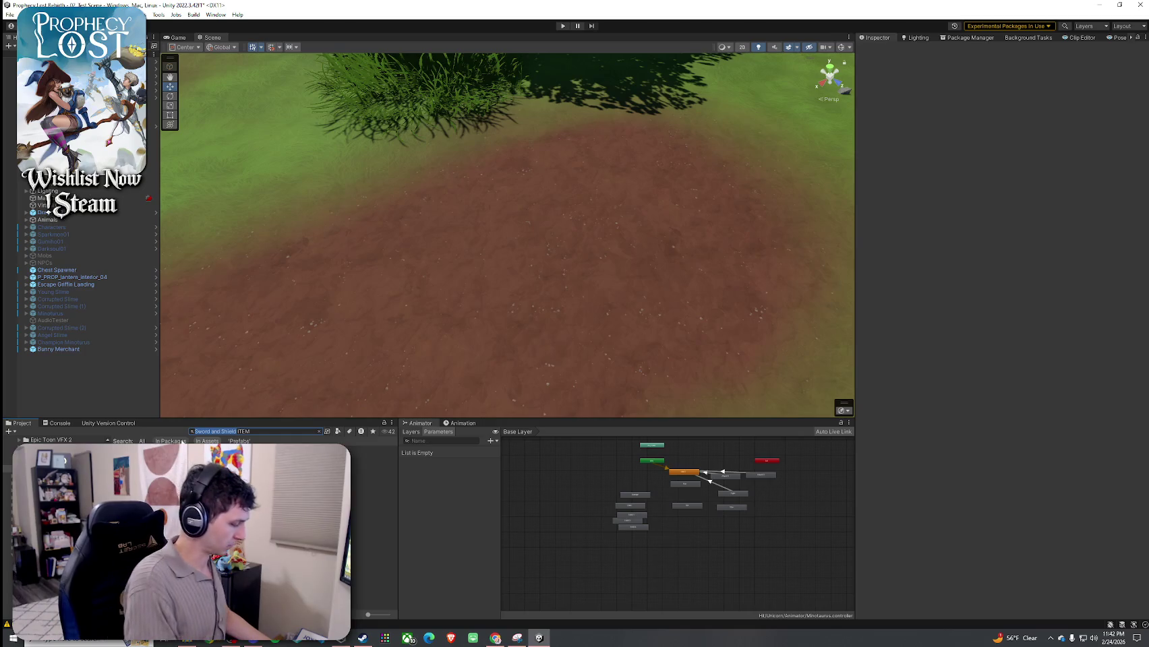
Open the Primitive Short Sword ITEM prefab and set ItemContainer Position Y to 0
type("Primitive")
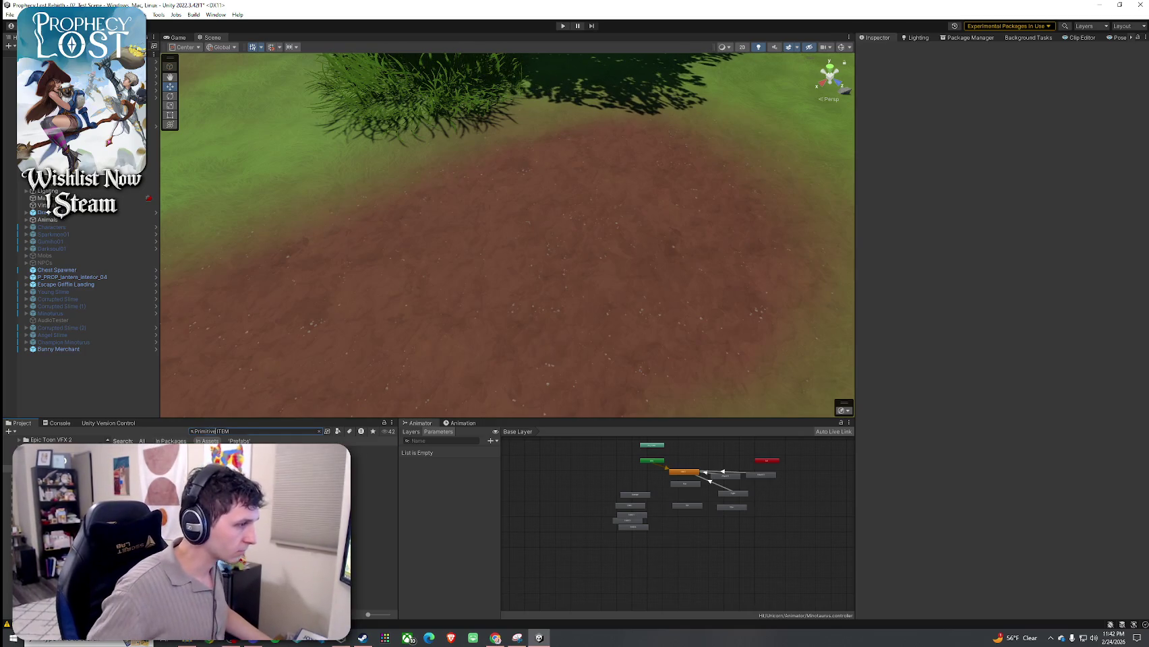
key("Return")
left_click(41, 87)
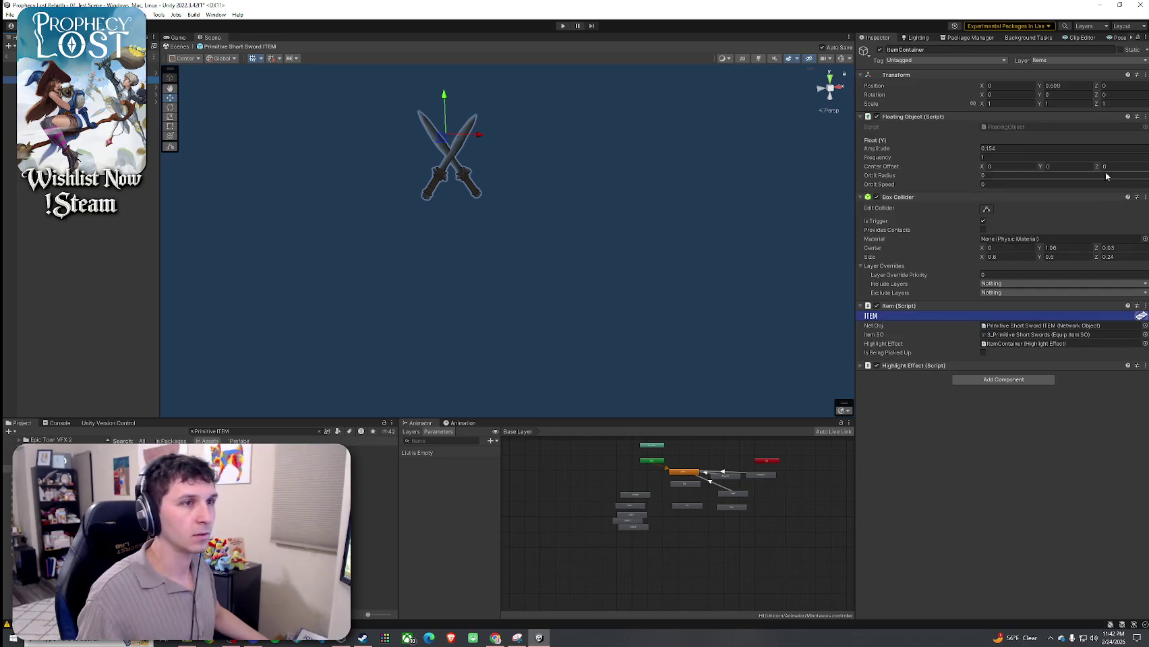
left_click(1067, 86)
type("0")
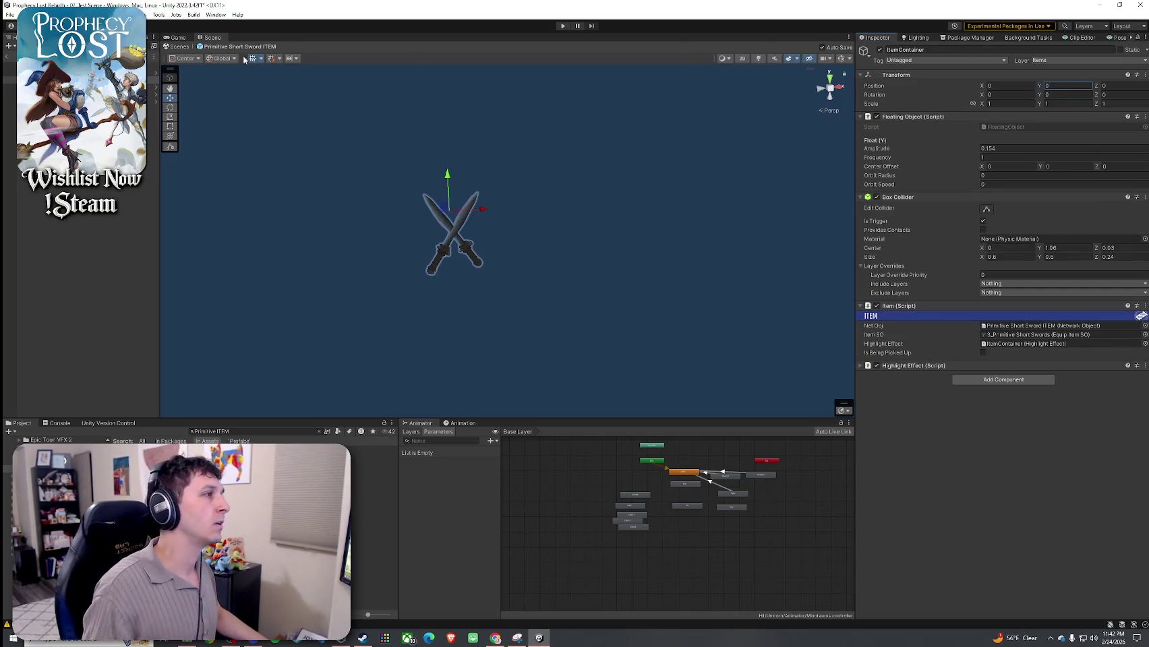
Raise both short swords to Position Y 1 and select the sparkle particle effect
left_click(40, 97)
left_click(40, 107, "shift")
left_click(1074, 108)
type("2")
key("BackSpace")
type("1")
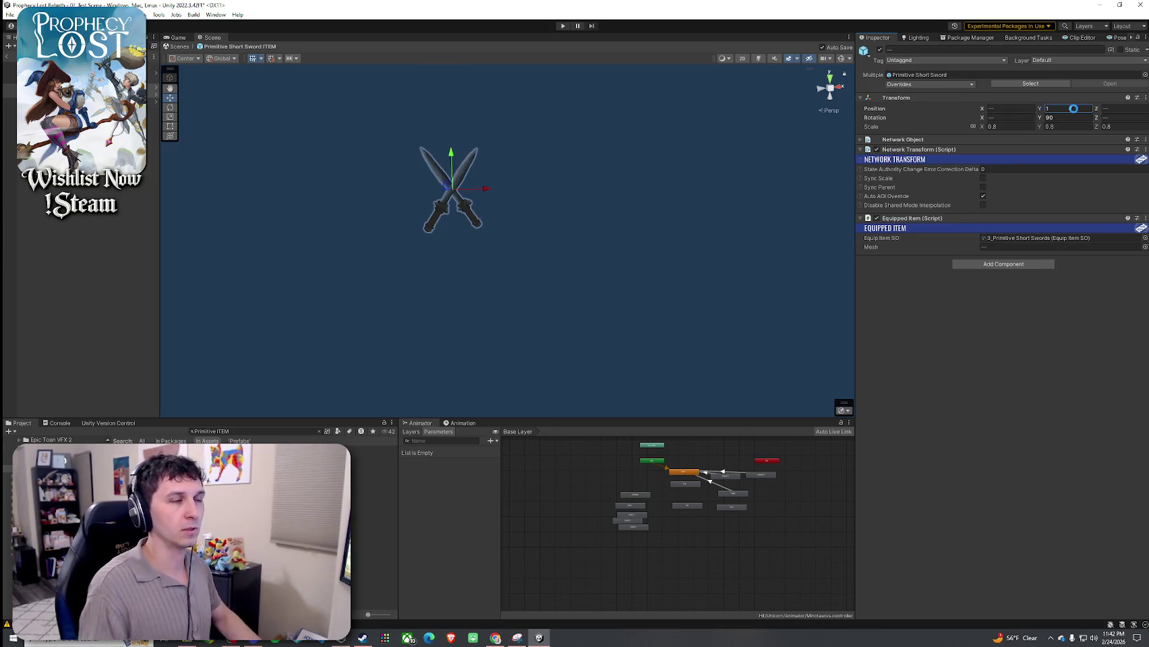
left_click(67, 91)
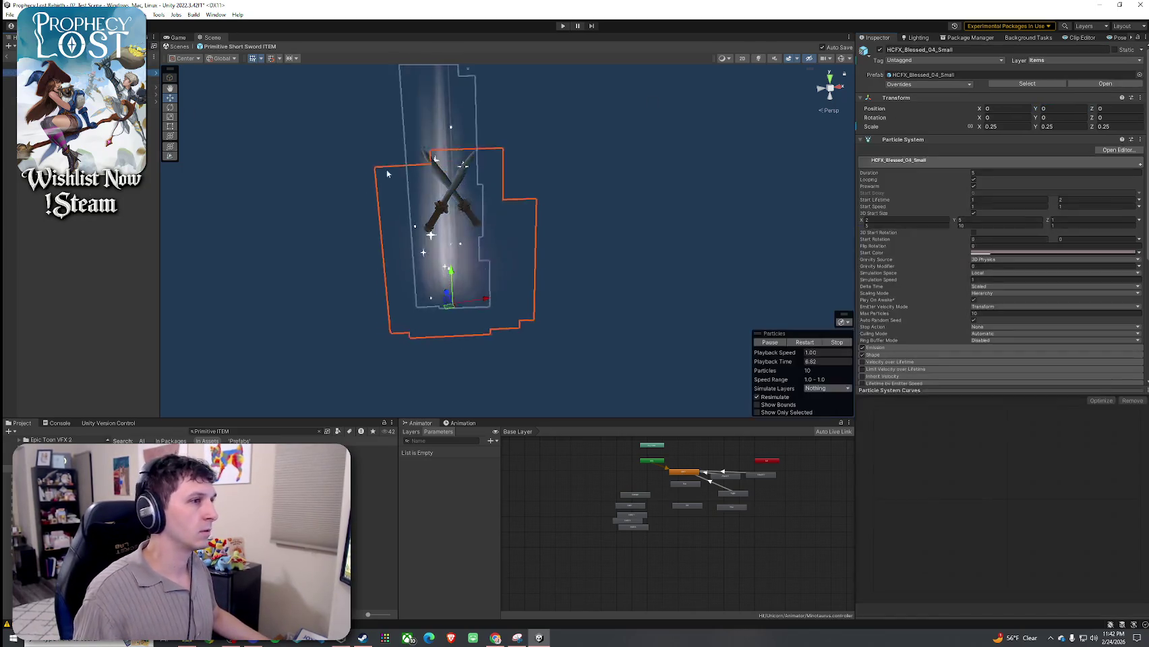
Look around the particle effect and reselect the item container
mouse_move(328, 151)
left_mouse_down()
mouse_move(472, 203)
mouse_move(703, 248)
mouse_move(810, 252)
mouse_move(398, 249)
left_mouse_up()
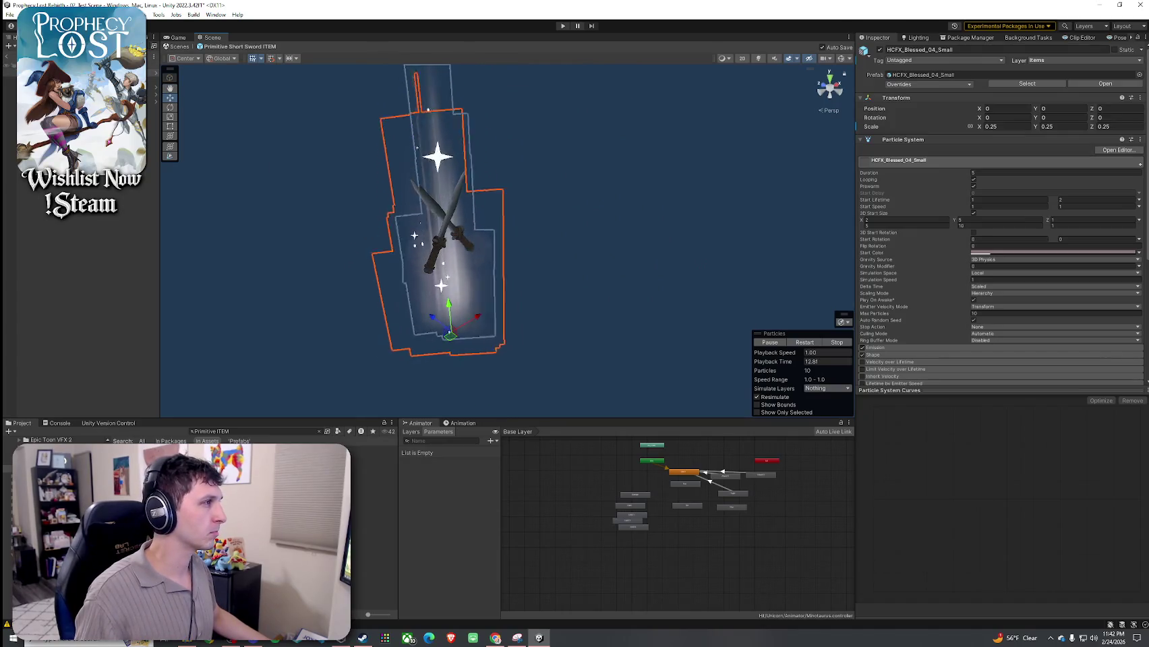
left_click(10, 15)
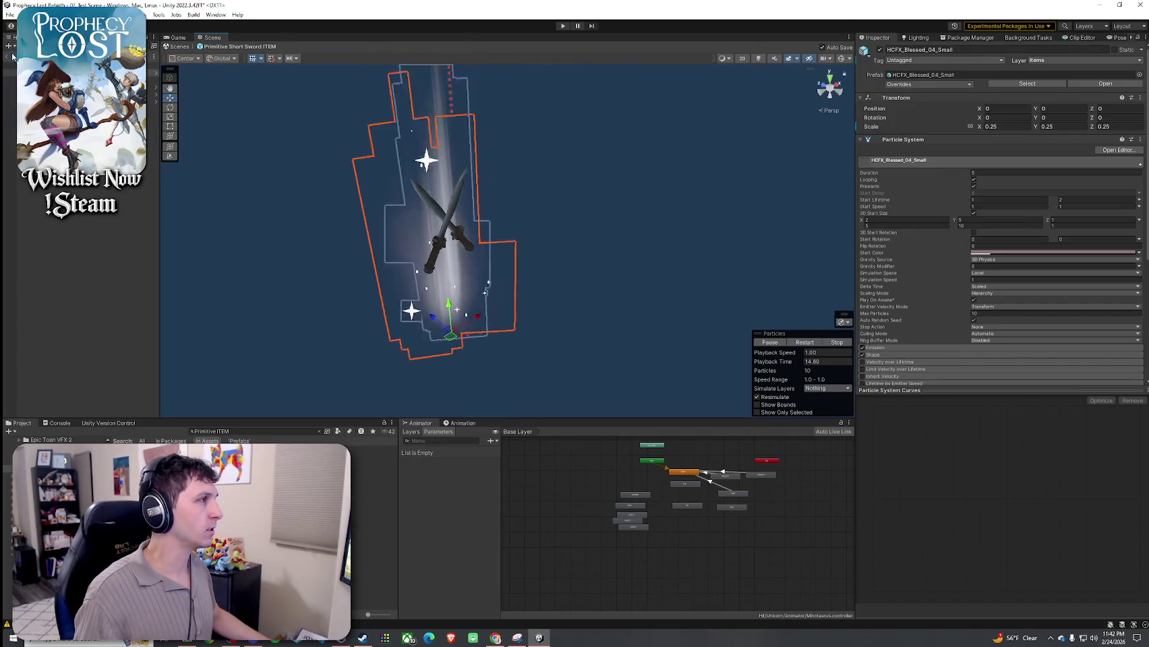
left_click(8, 79)
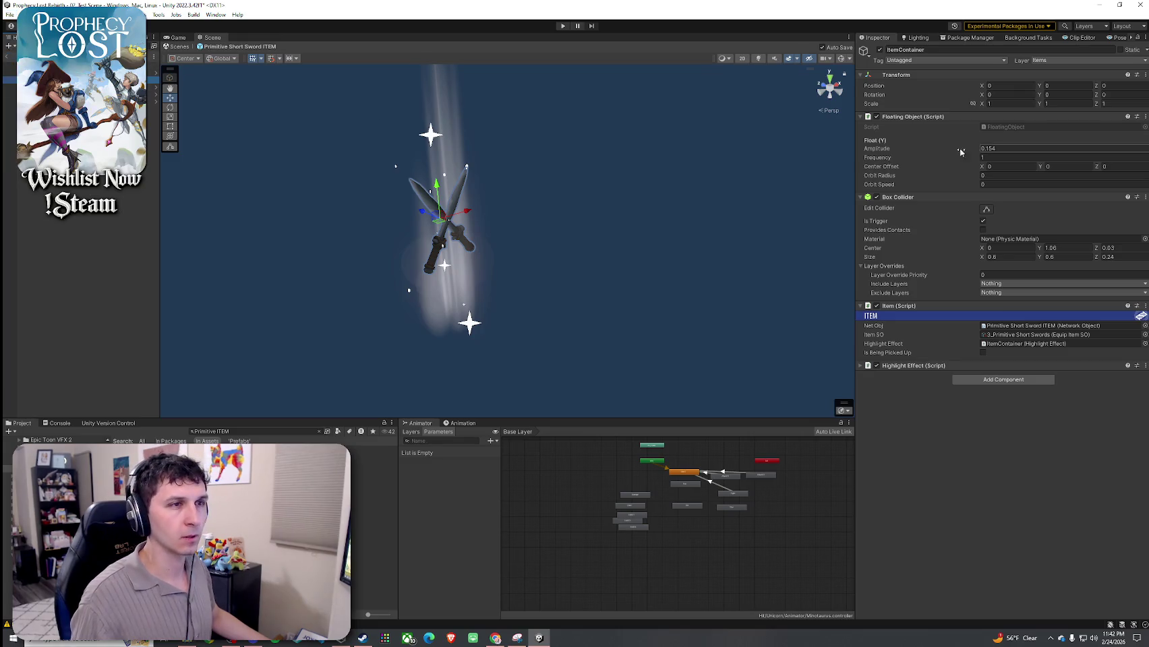
Open FloatingObject.cs in VS Code, close it, and show the Prophecy Lost title screen
left_click(1009, 127)
double_click(1009, 127)
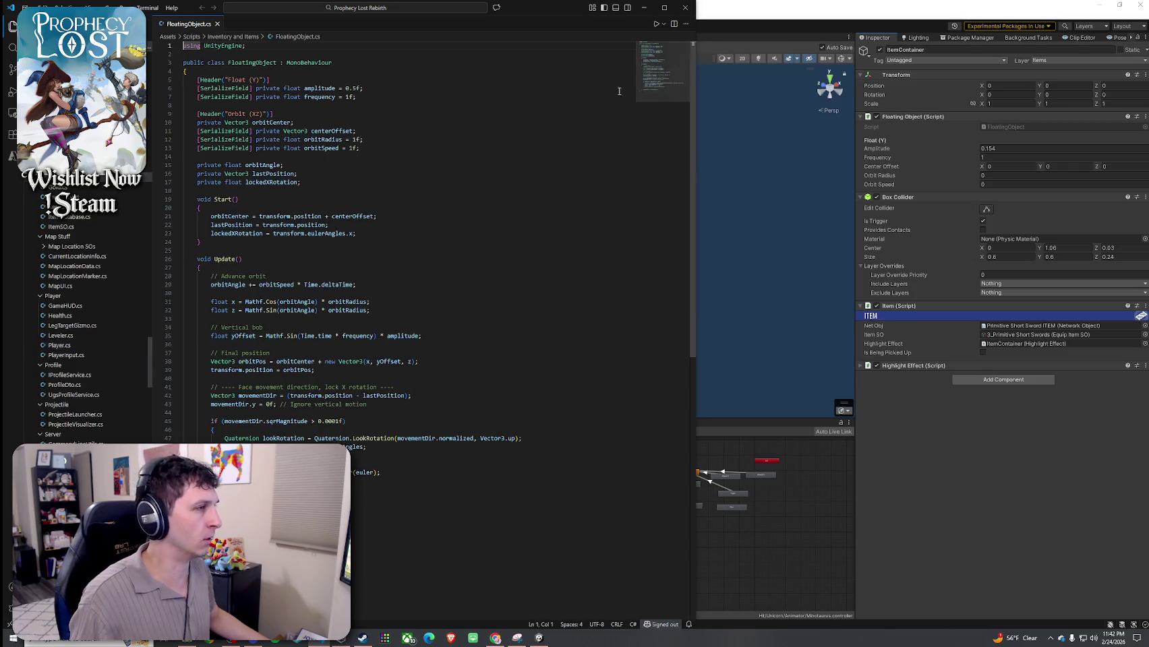
left_click(685, 8)
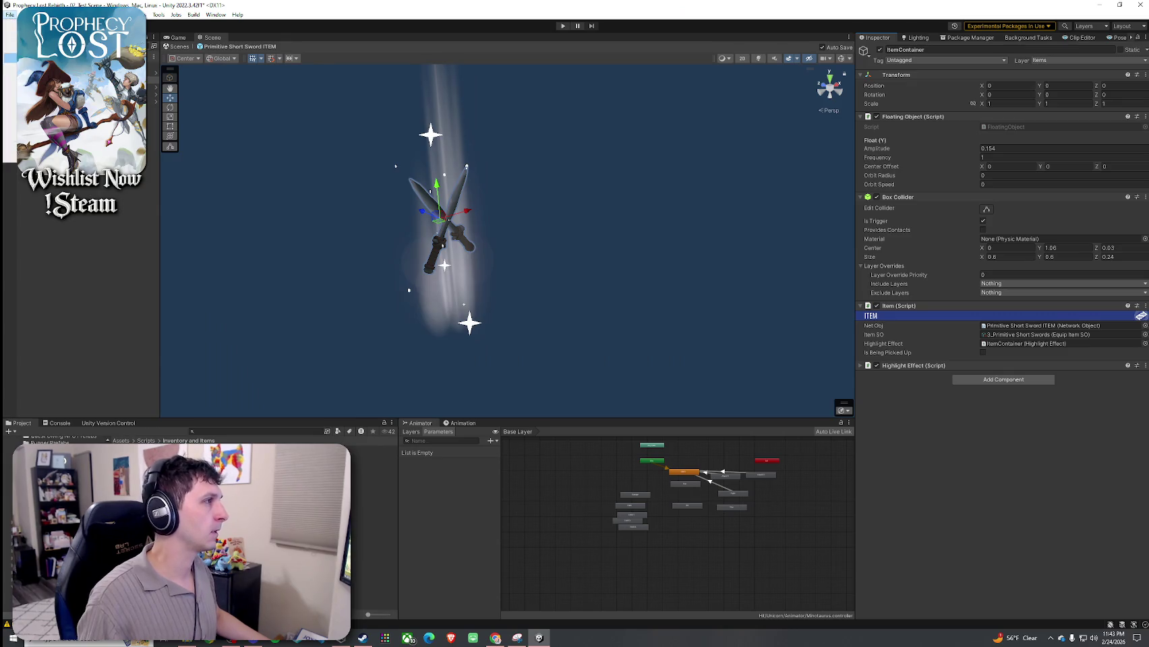
key("ctrl+p")
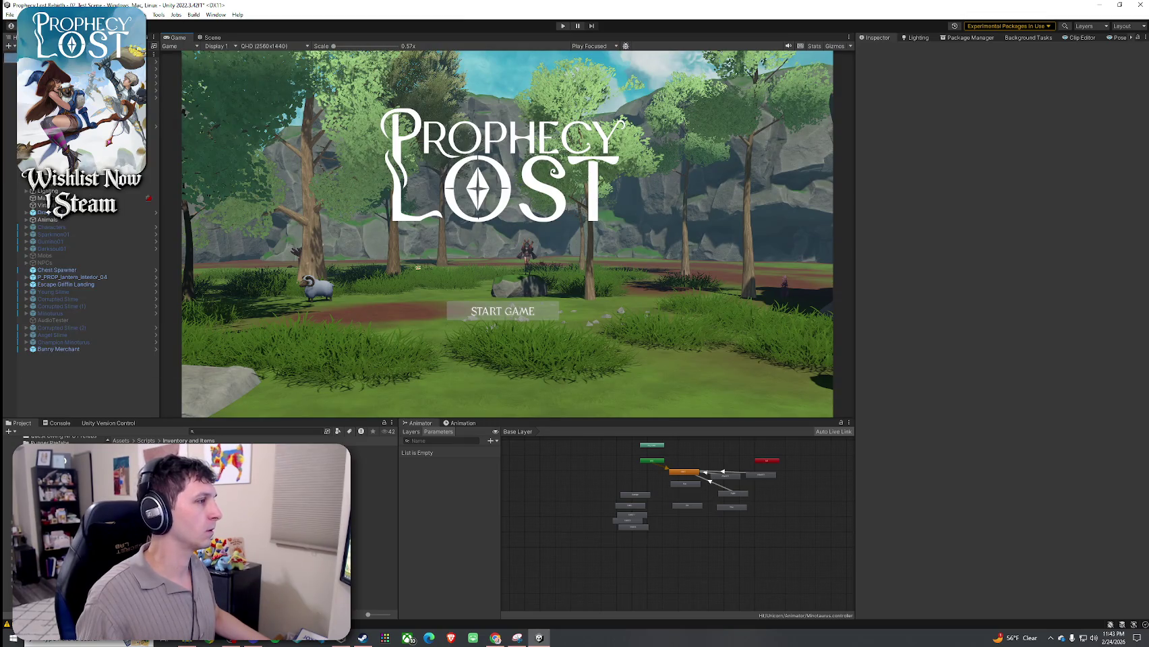
Enter Play mode and choose START GAME to spawn the character in the forest
left_click(563, 26)
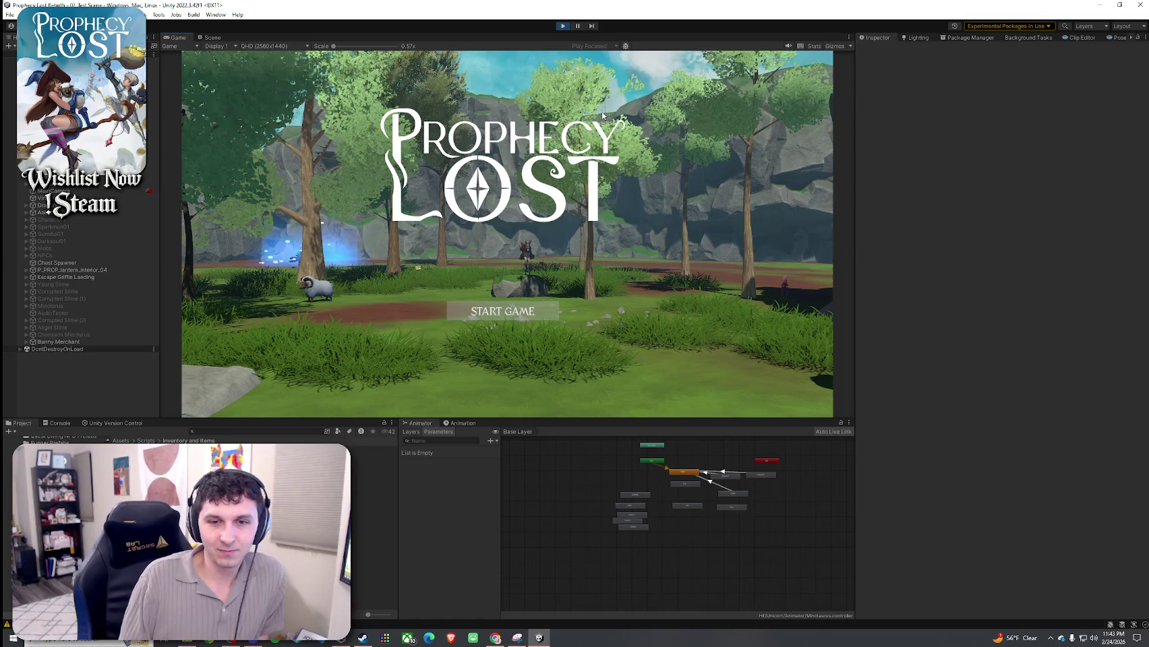
left_click(502, 311)
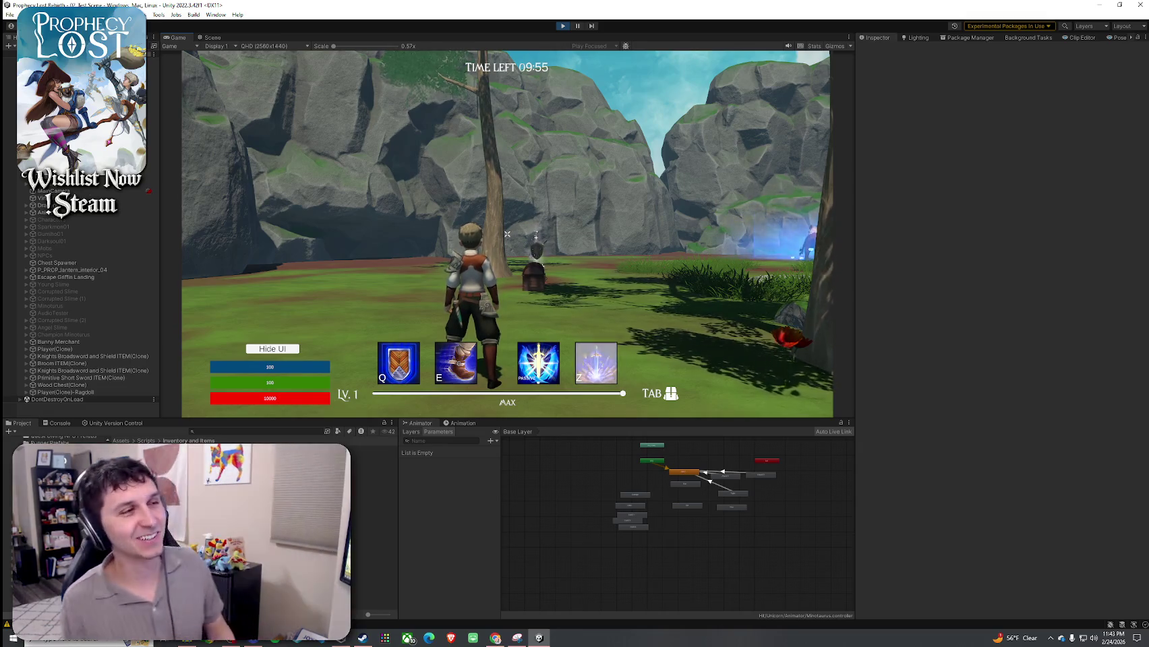
Walk to the crossed short swords, pick them up and check the inventory
key("w")
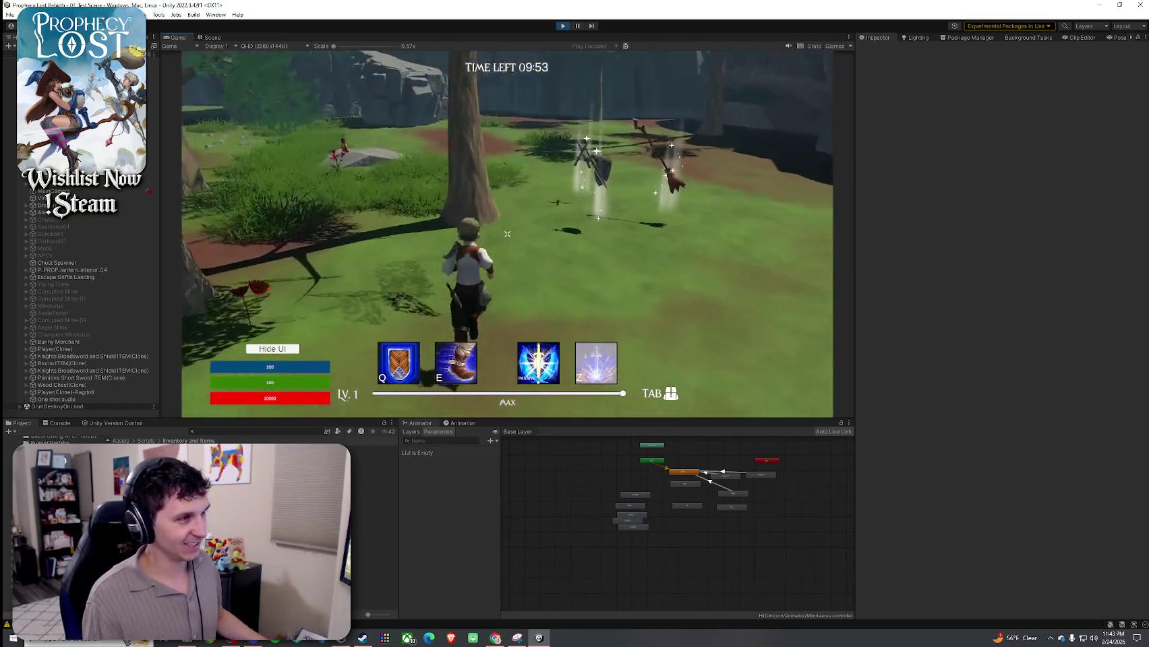
key("w")
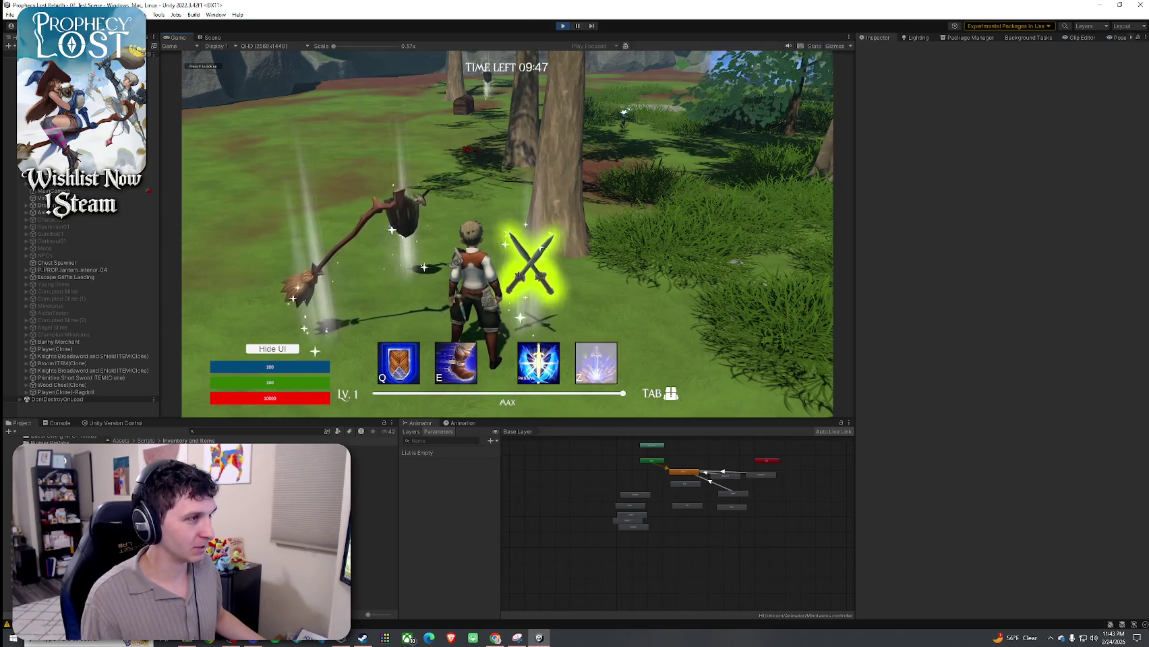
key("f")
key("Tab")
key("Tab")
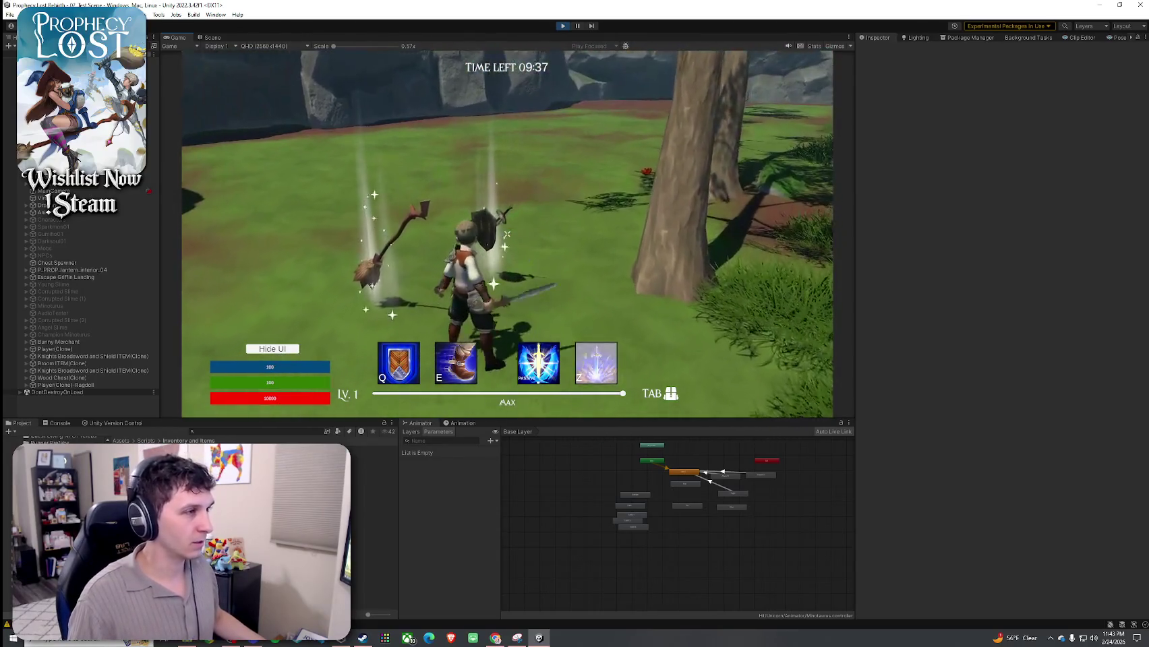
key("Tab")
key("Tab")
key("Tab")
key("Tab")
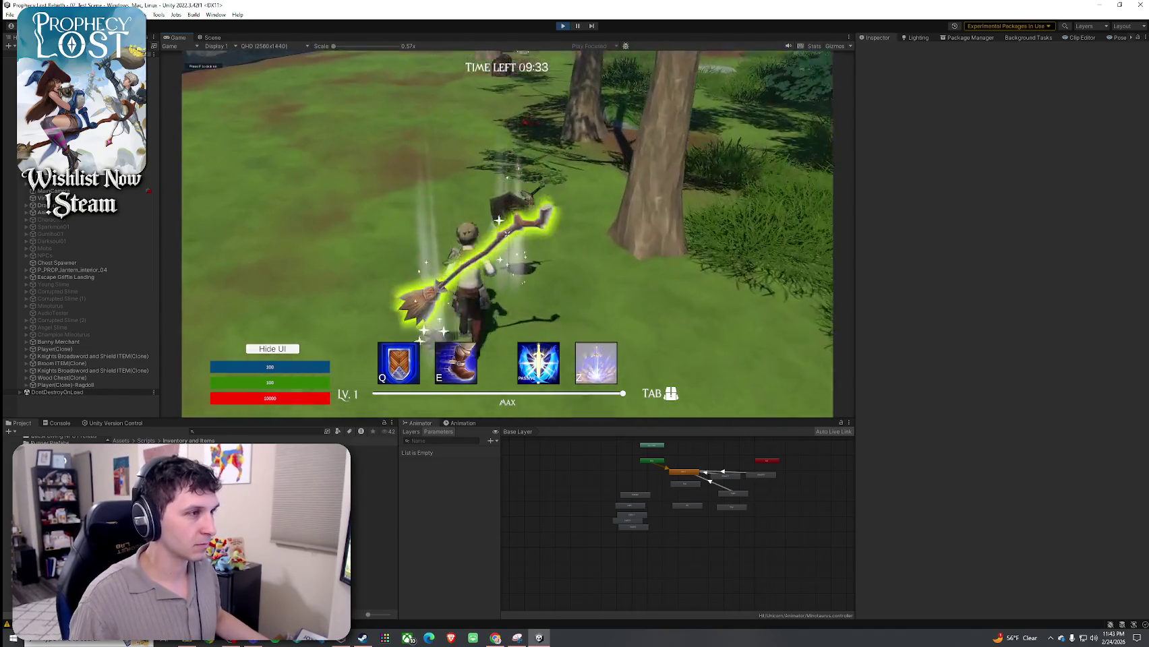
Maximize the Game view and confirm the swords, broom and sword-and-shield in the inventory
key("super")
left_click(410, 157)
key("shift+space")
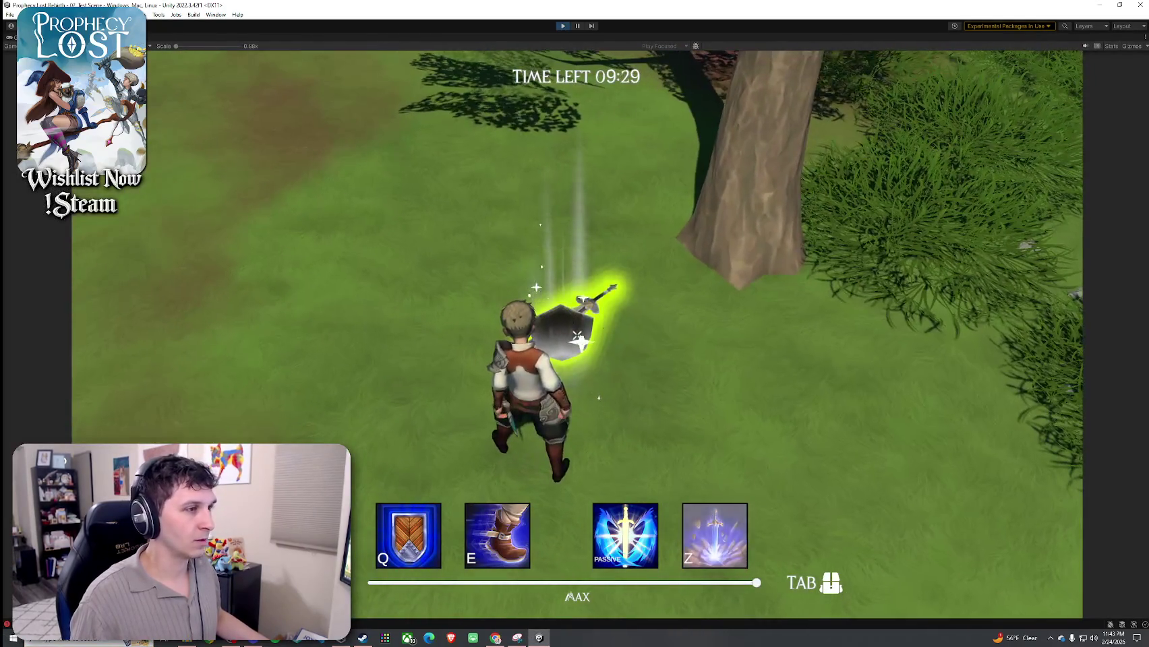
key("Tab")
key("Tab")
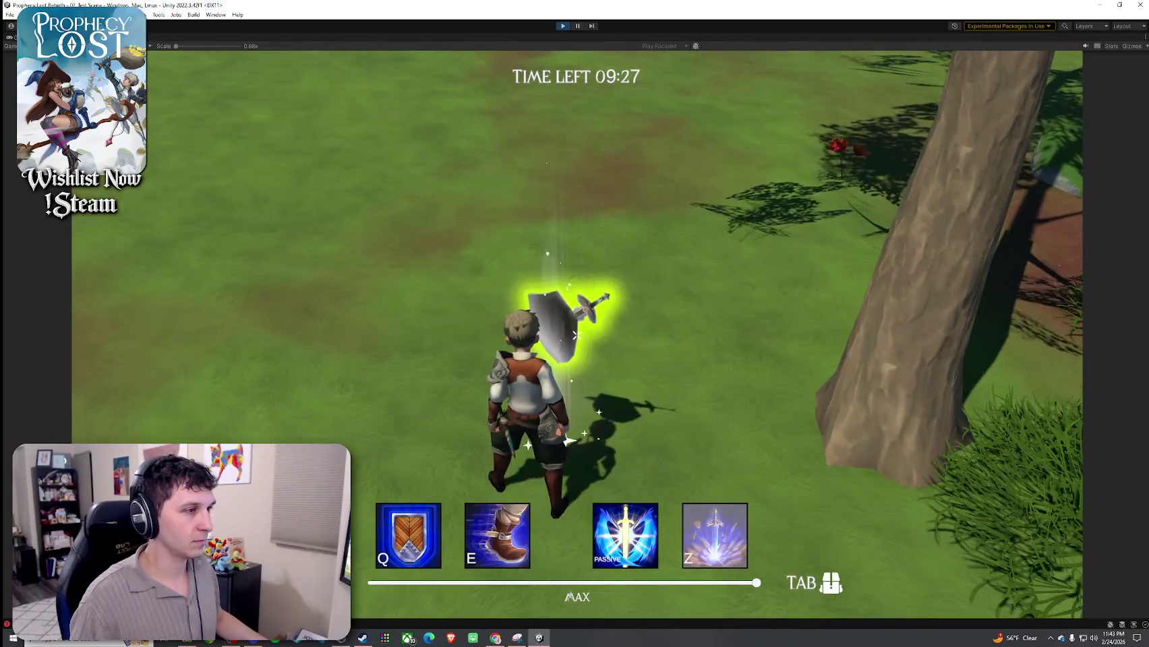
key("Tab")
key("Tab")
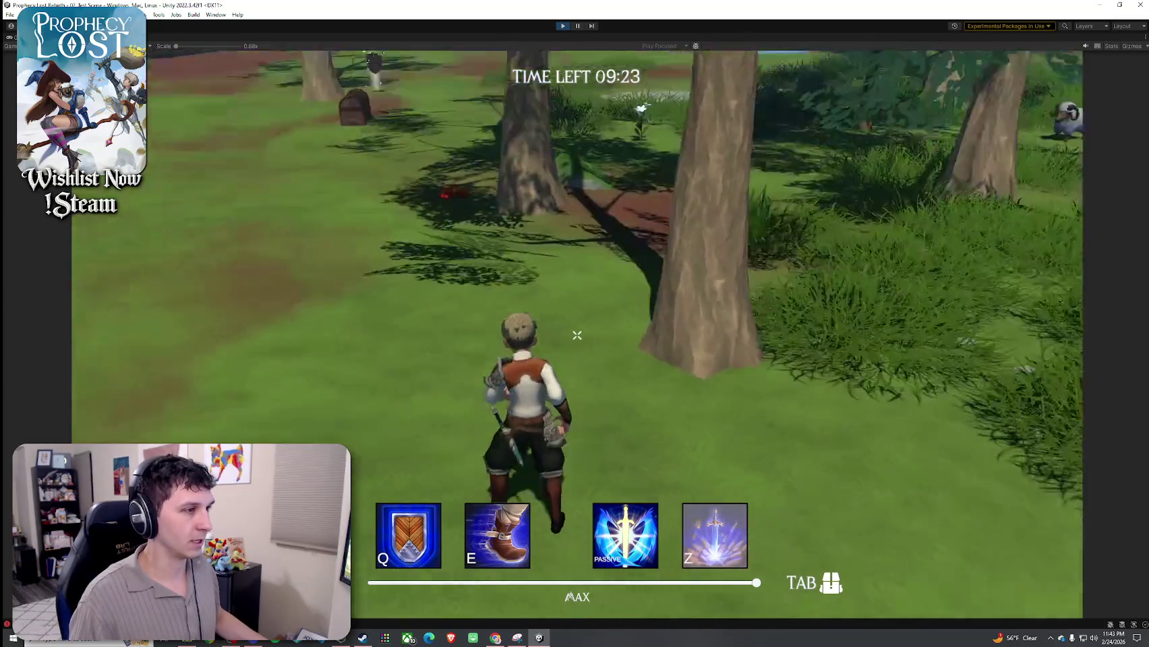
key("Tab")
left_click(928, 273)
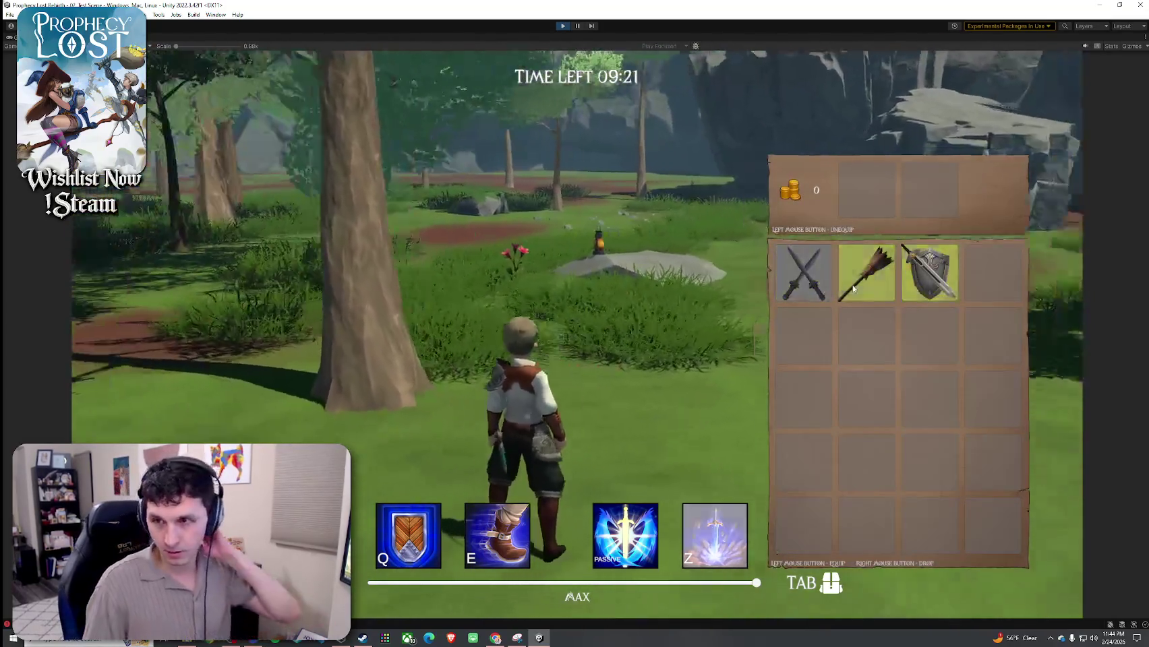
Cycle through equipping the short swords, broom and sword-and-shield, ending with the broom
left_click(931, 285)
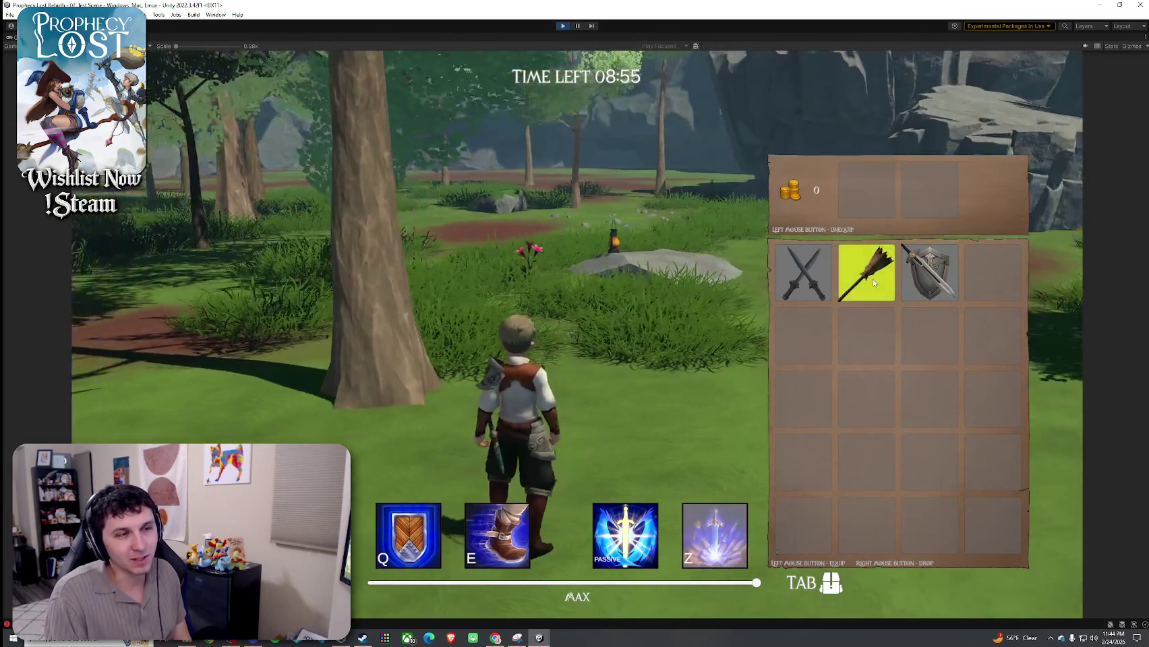
left_click(875, 288)
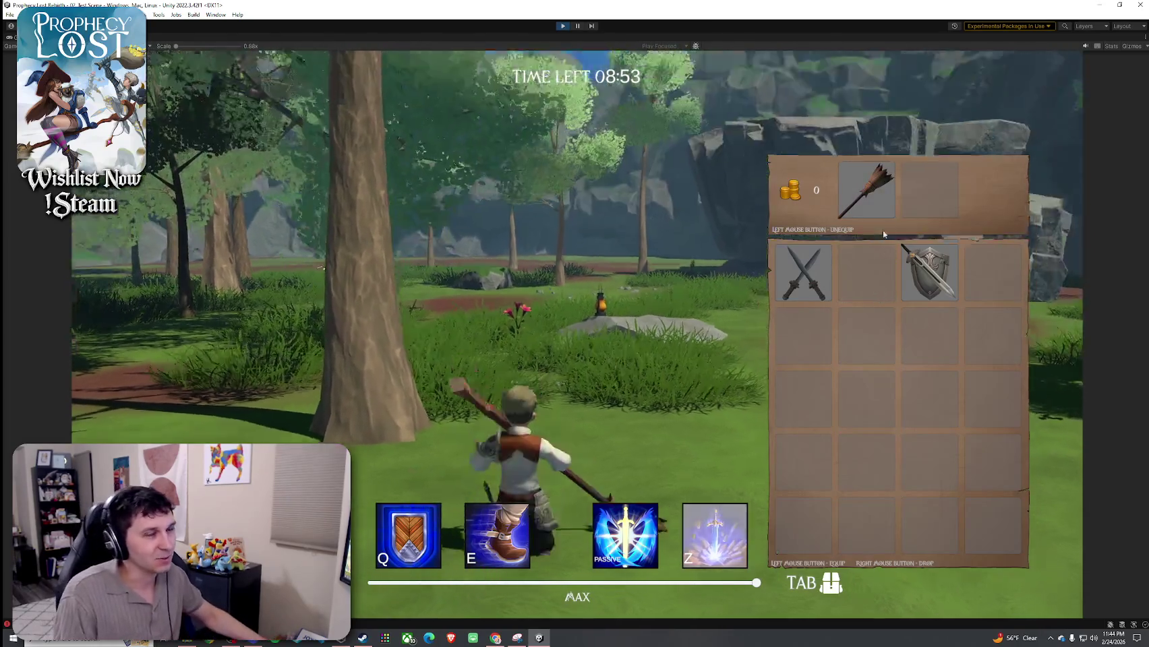
left_click(876, 206)
left_click(929, 273)
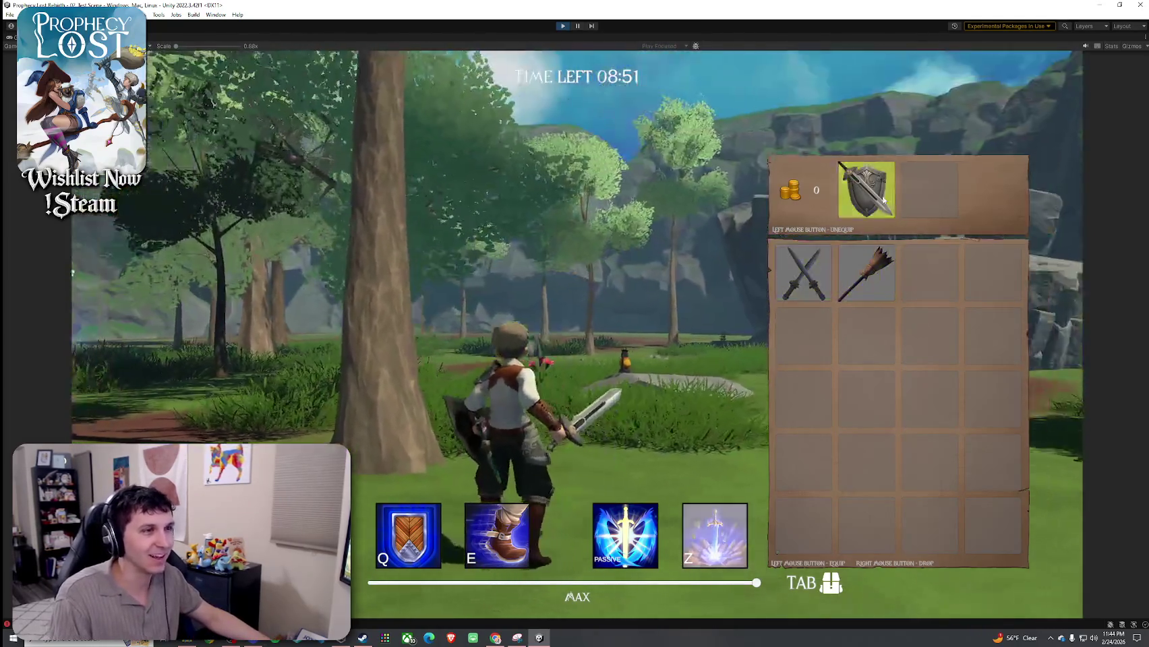
left_click(883, 199)
left_click(802, 272)
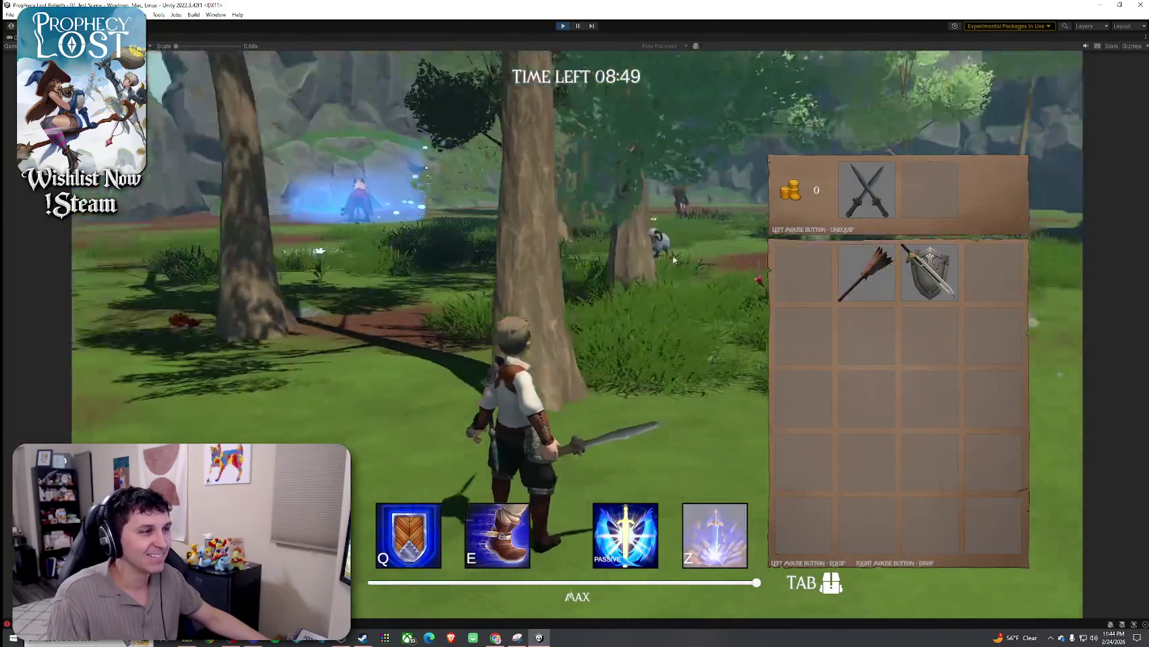
left_click(866, 192)
left_click(820, 251)
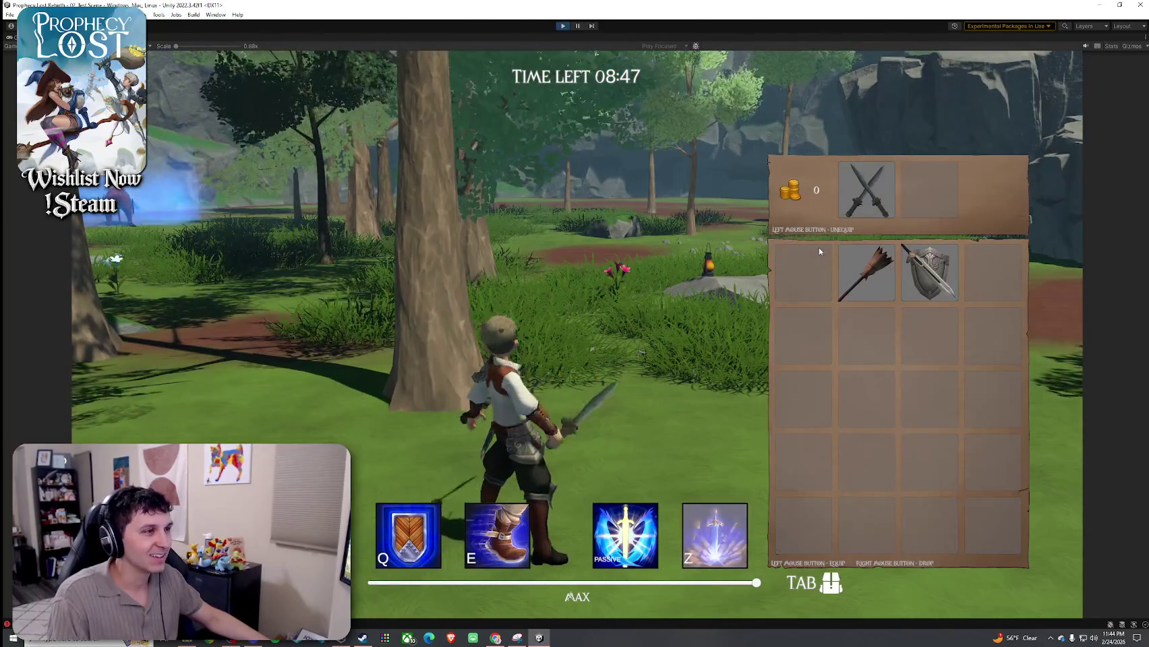
left_click(866, 192)
left_click(823, 259)
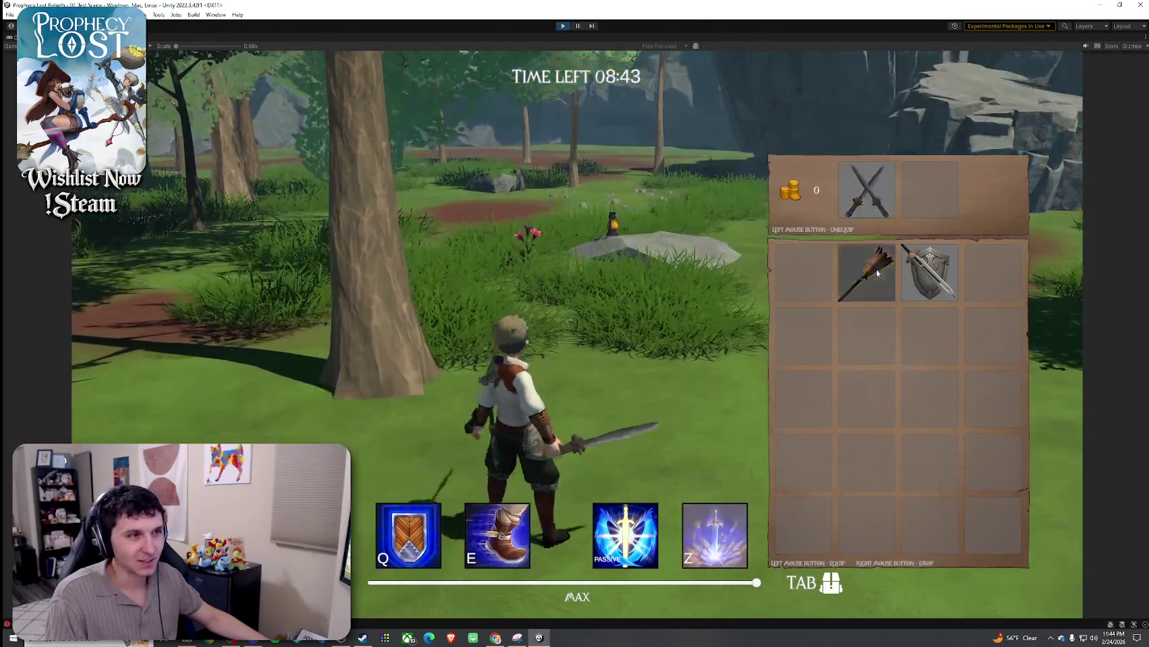
left_click(876, 273)
Run with the broom through the forest, over the rock top and into the clearing
key("w")
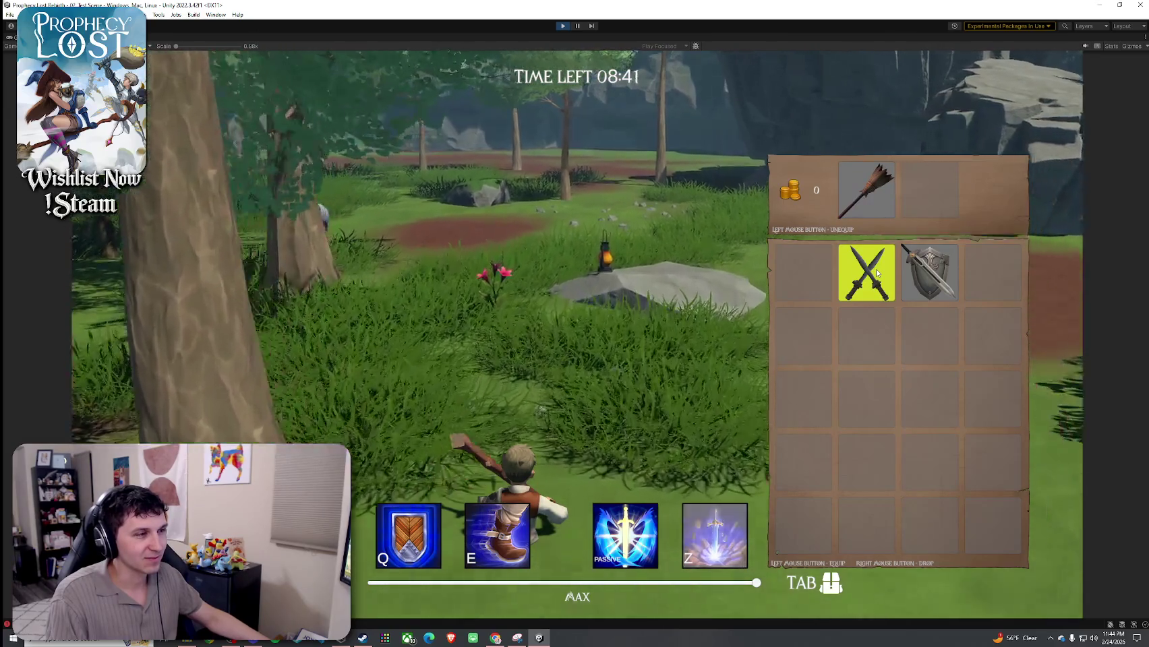
key("w")
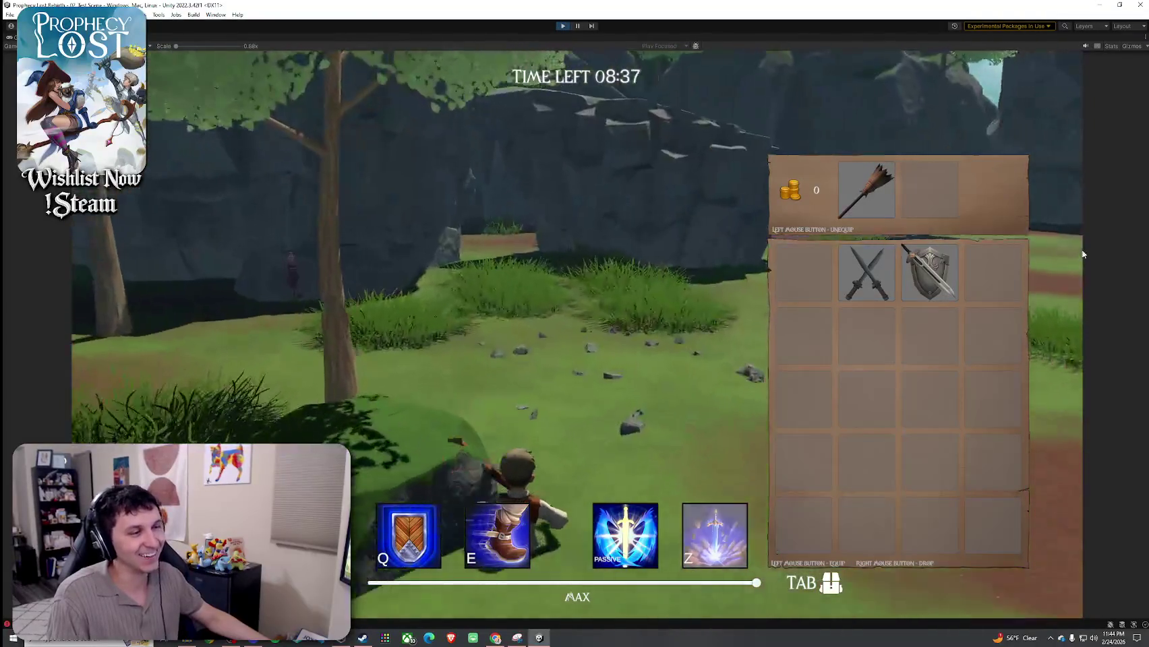
key("Tab")
key("w")
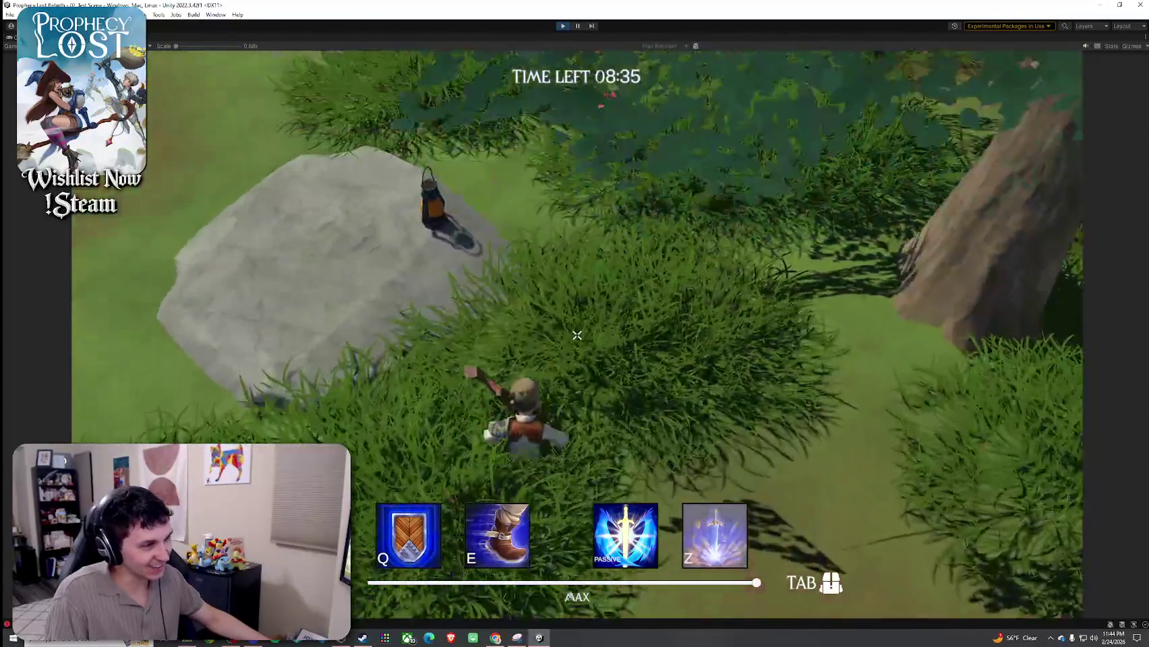
key("w")
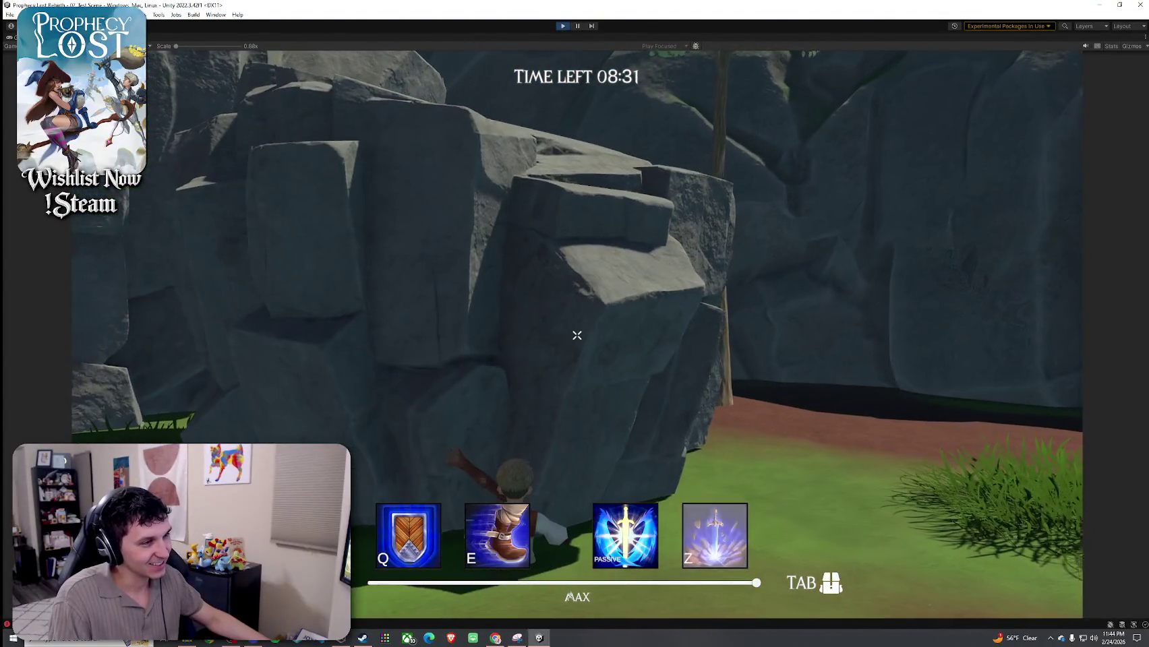
key("space")
key("w")
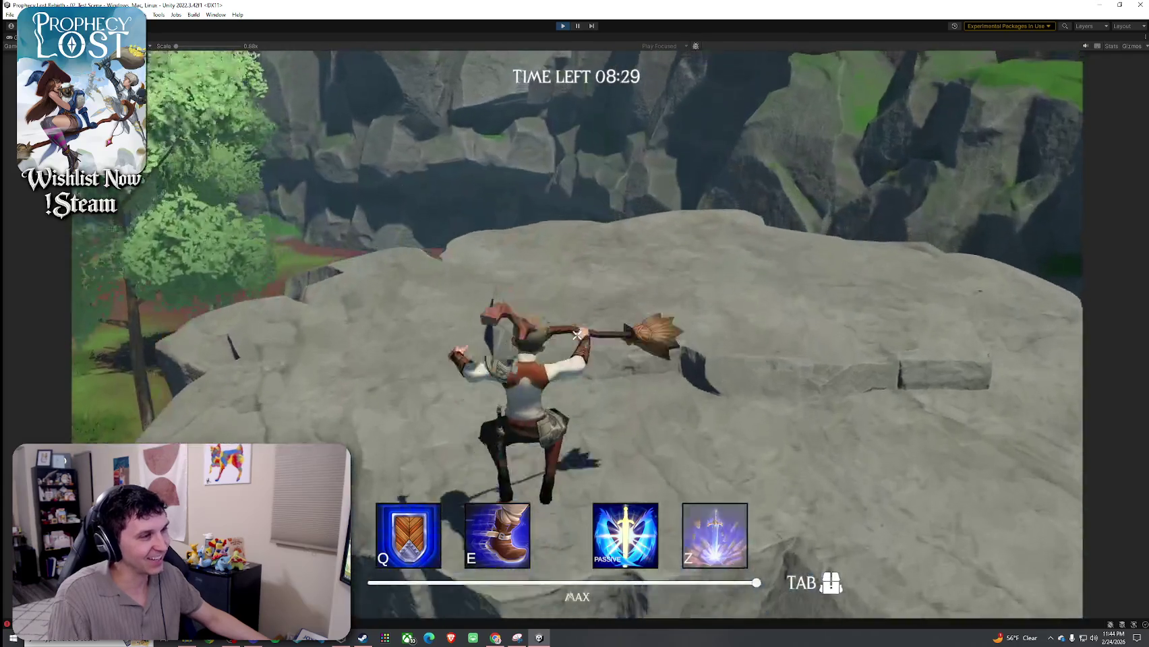
key("w")
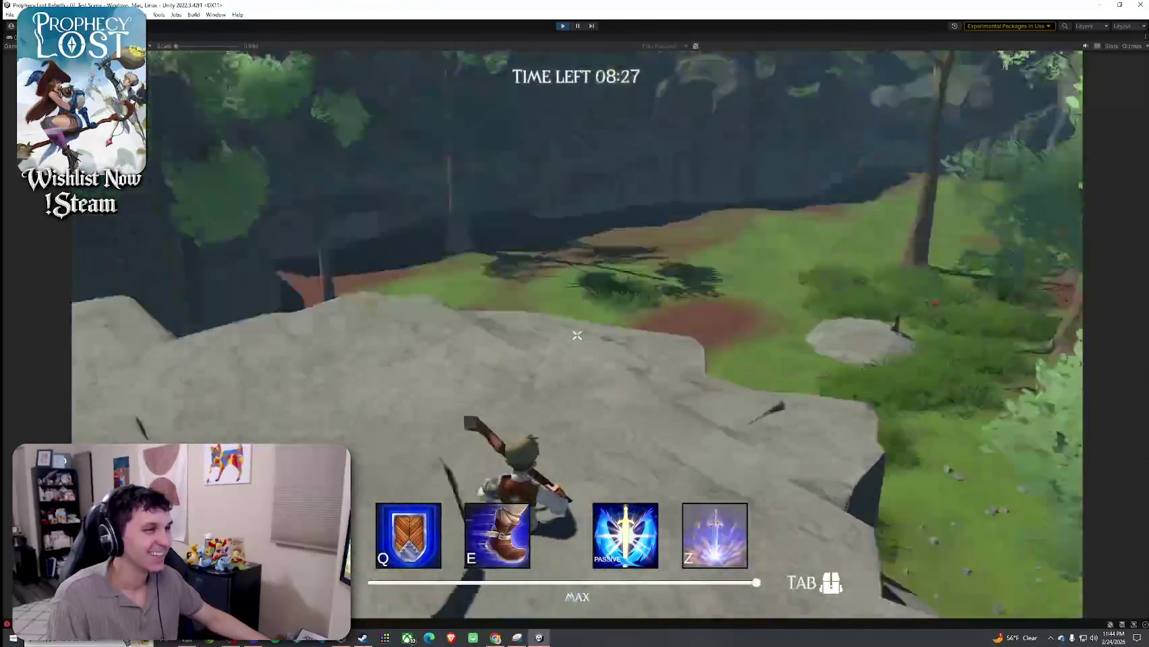
key("w")
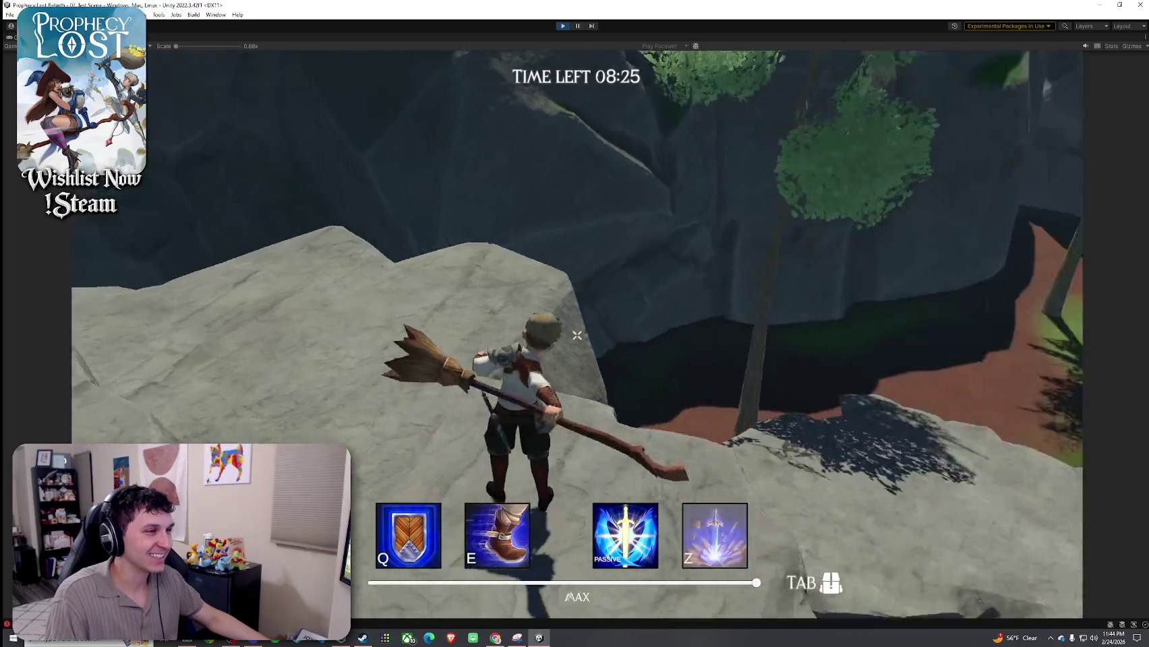
key("w")
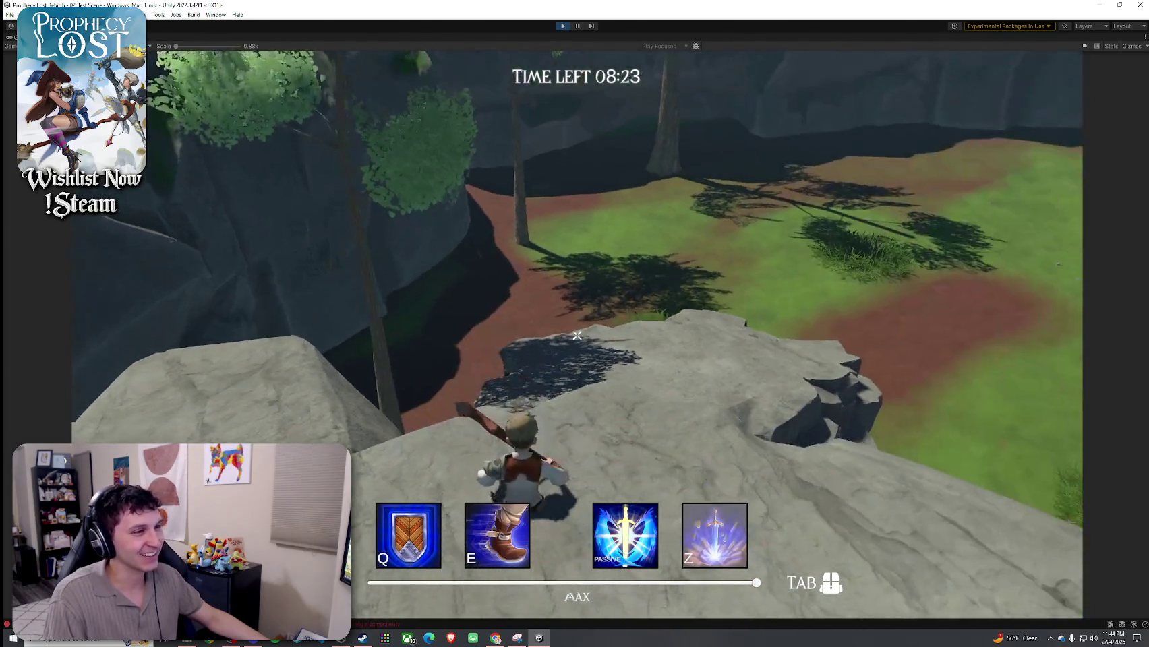
key("w")
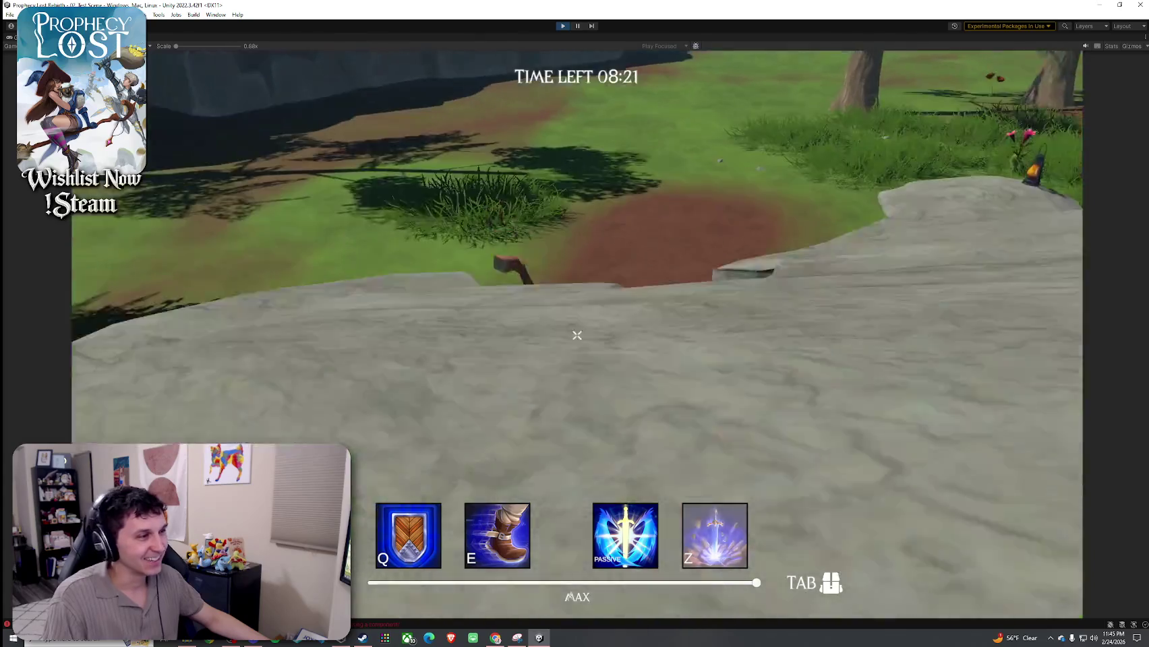
key("w")
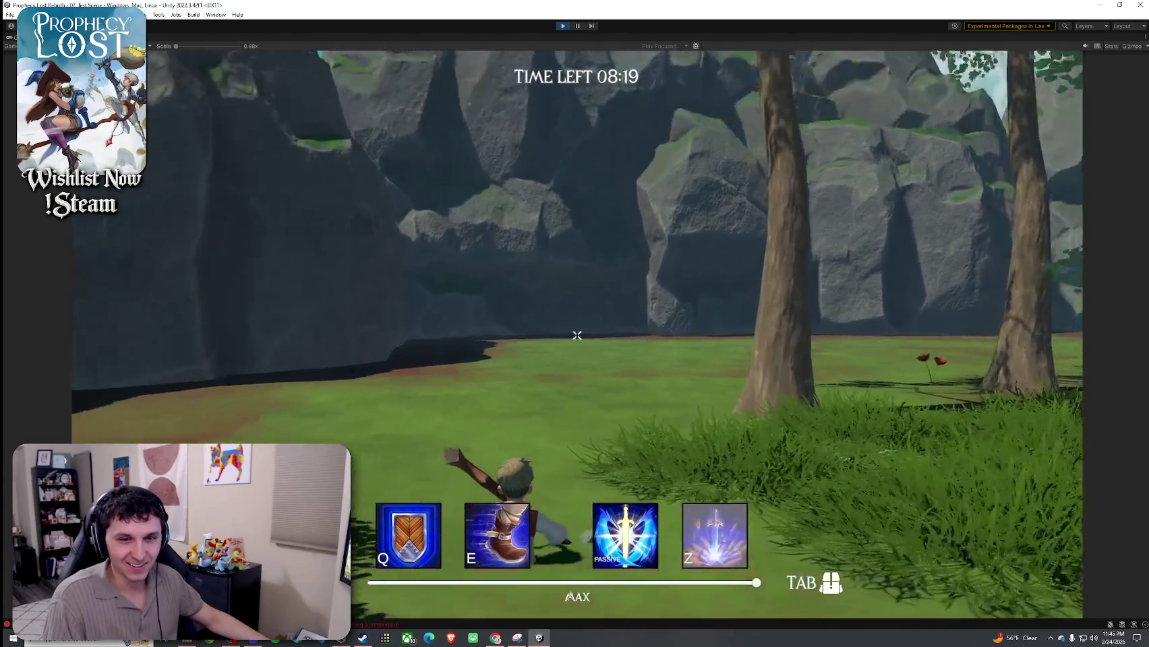
key("w")
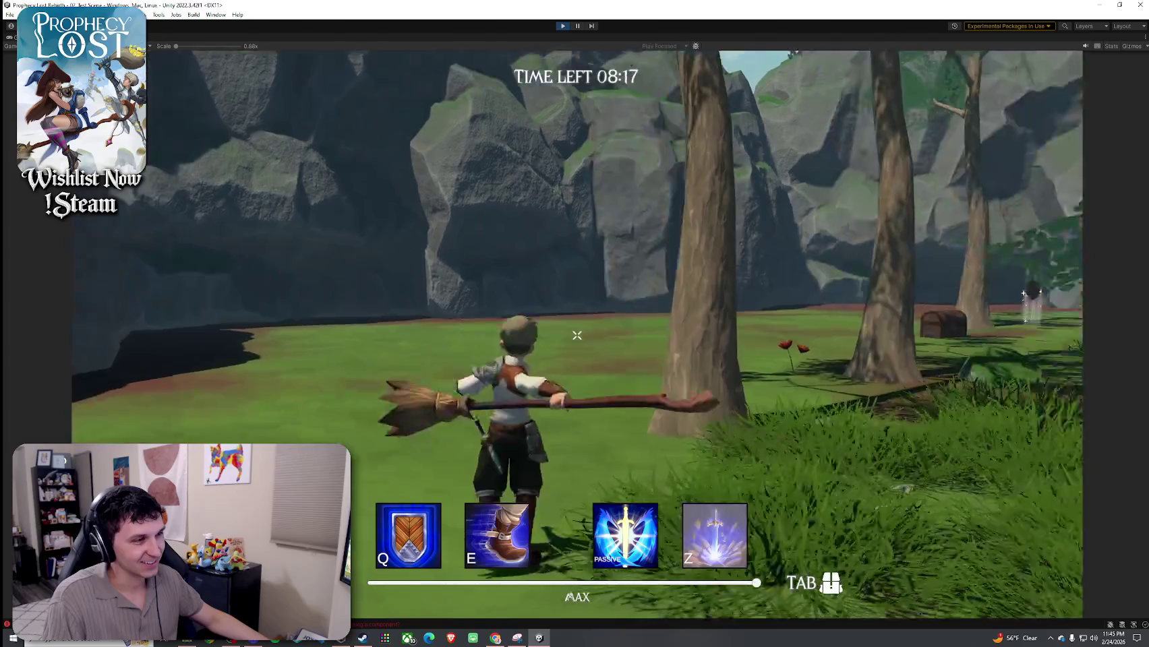
key("w")
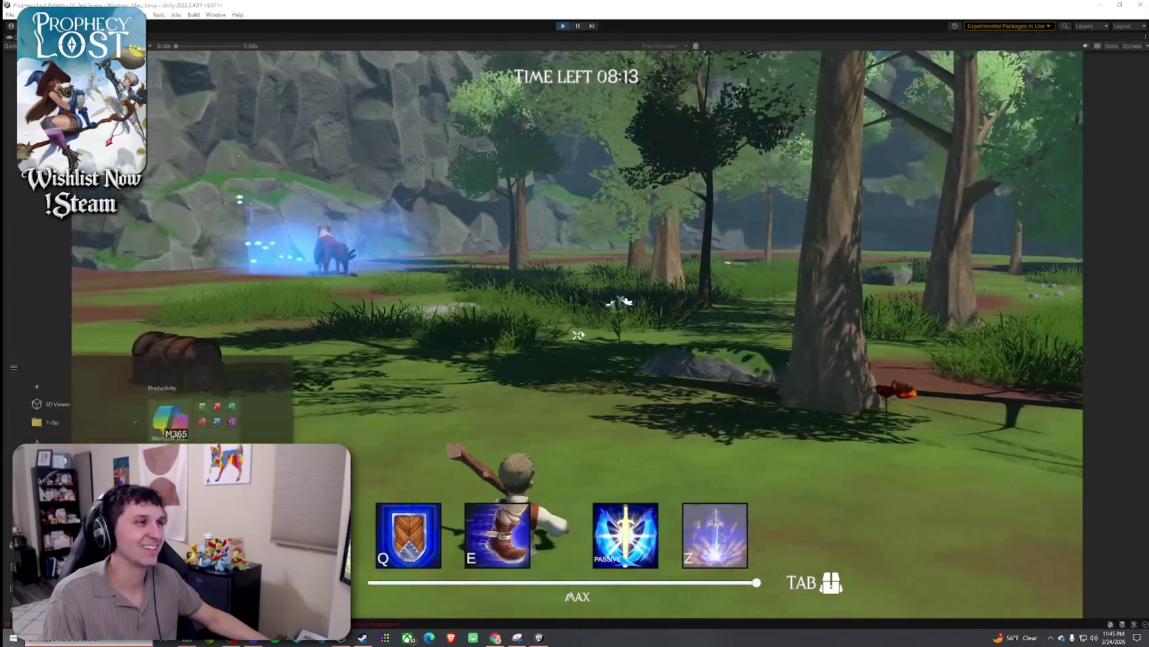
Drop the broom, equip the crossed short swords, and unmaximize the Game view
key("Tab")
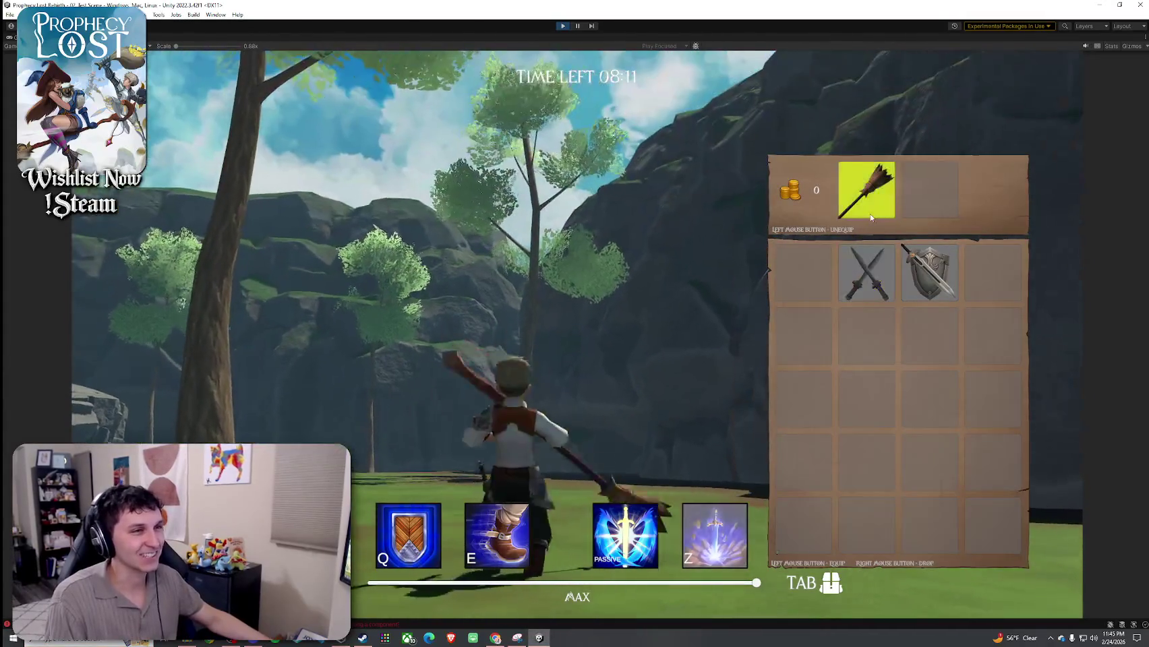
left_click(866, 195)
right_click(802, 272)
key("w")
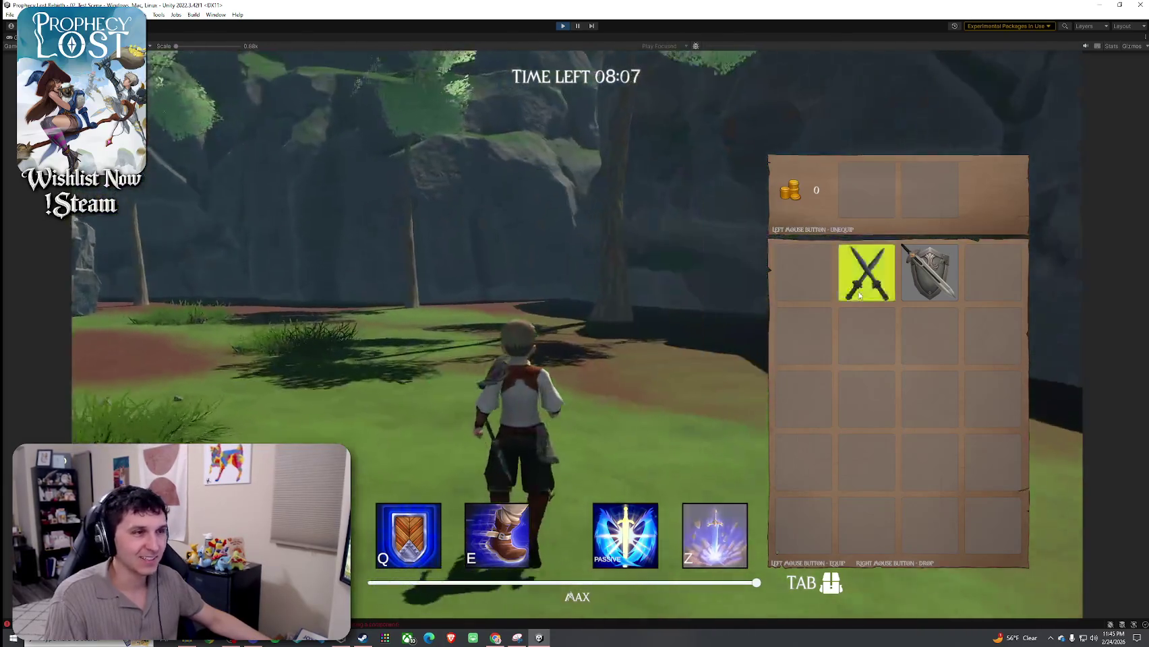
left_click(866, 273)
key("Tab")
key("super")
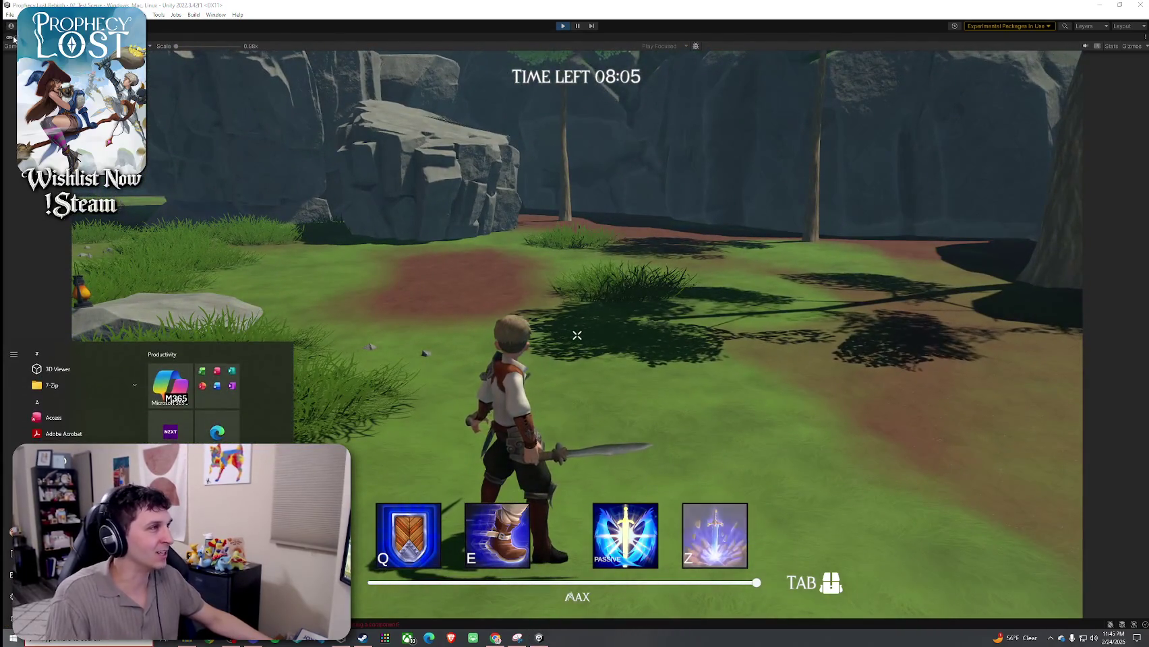
key("shift+space")
key("w")
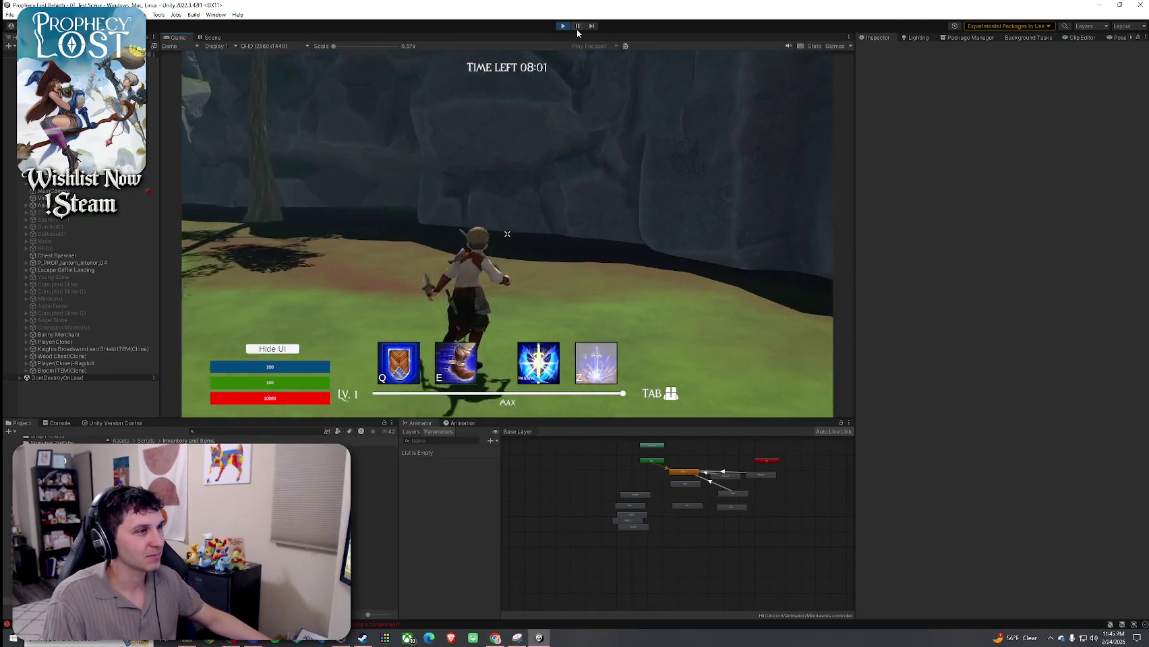
Orbit the Scene view to face the dual-sword character, then show the Chrome reference image
left_click(212, 37)
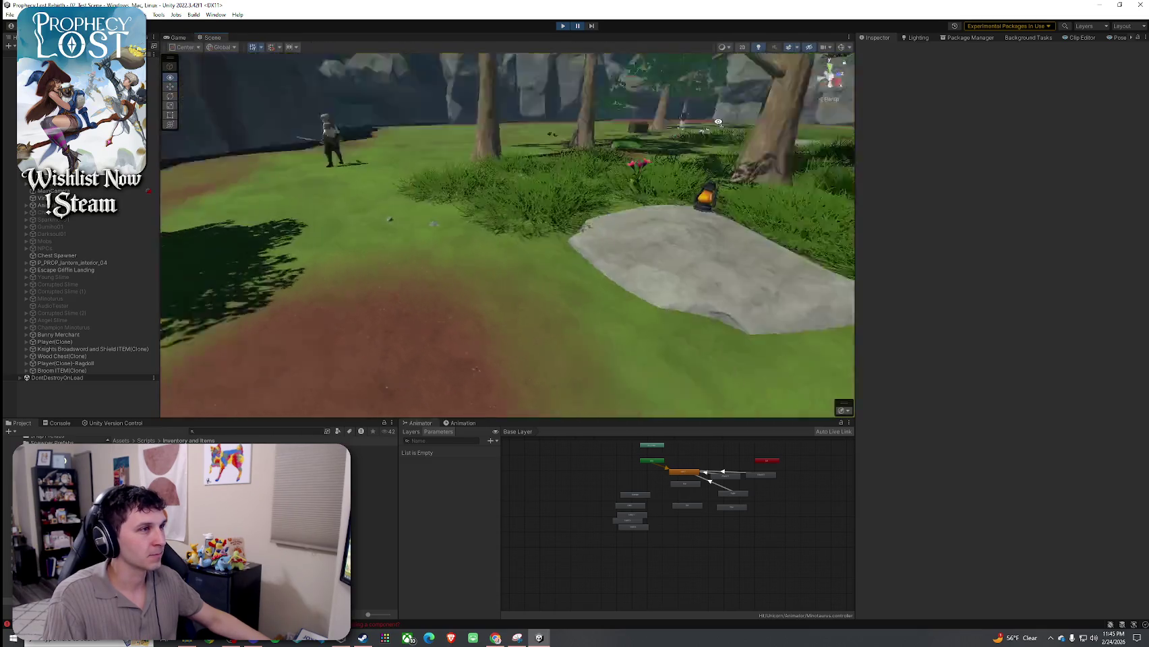
left_click_drag(608, 77, 931, 89)
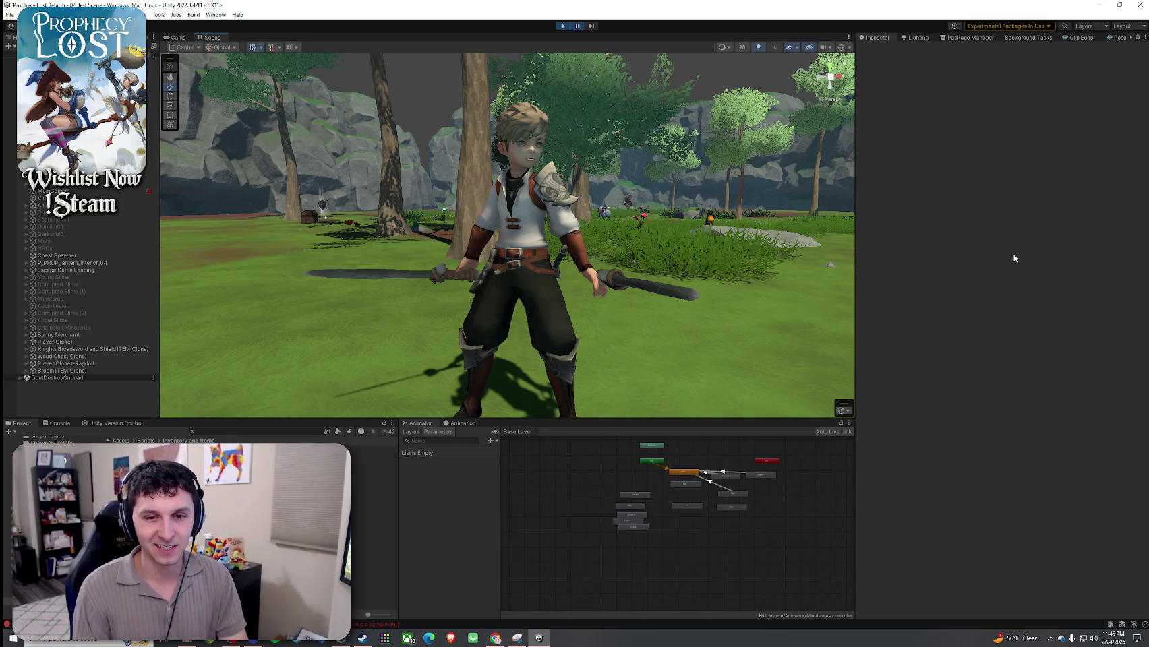
key("alt+Tab")
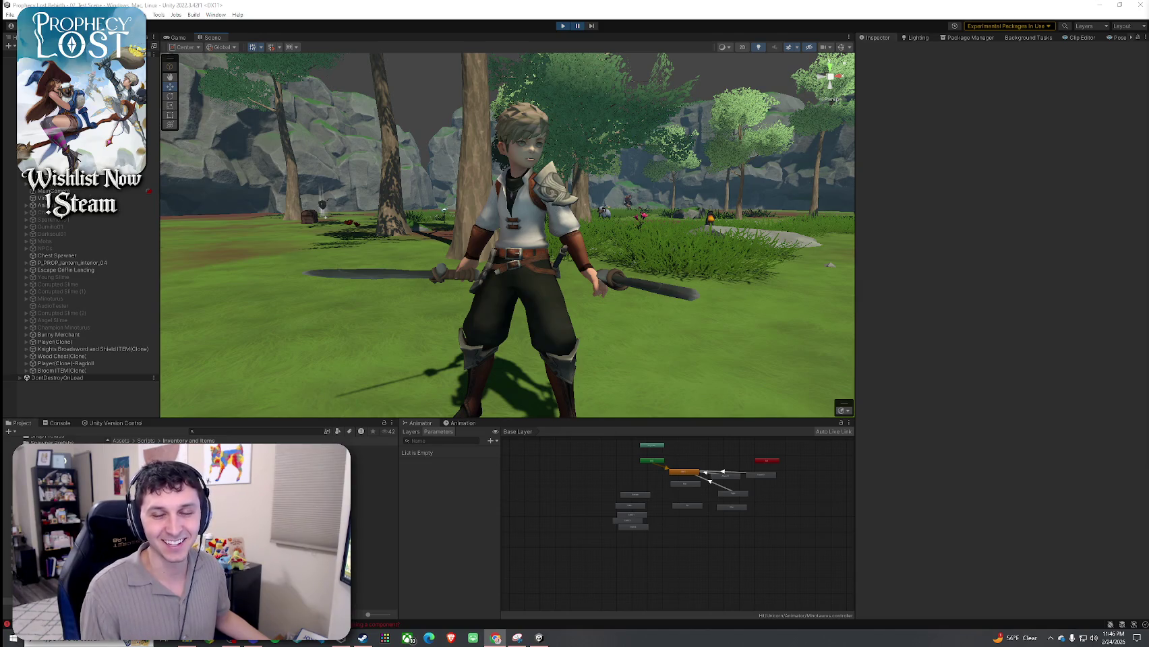
key("alt+Tab")
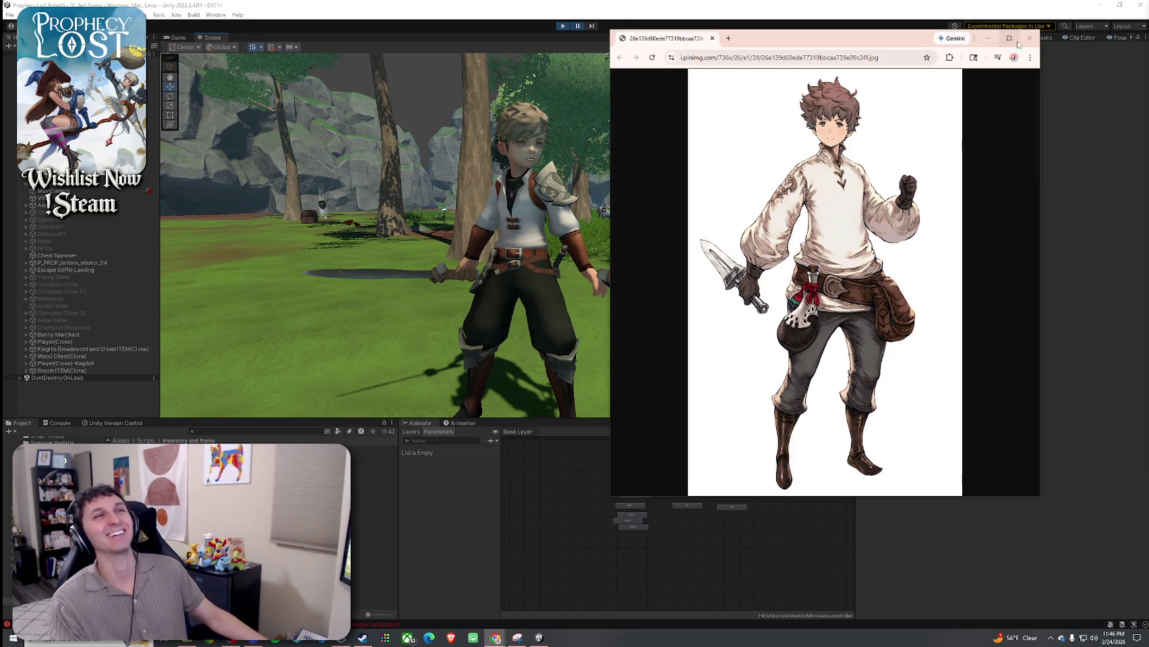
Minimize Chrome, select the StoneSword in the character's hand and zoom in on it
left_click(988, 37)
left_click_drag(709, 192, 547, 258)
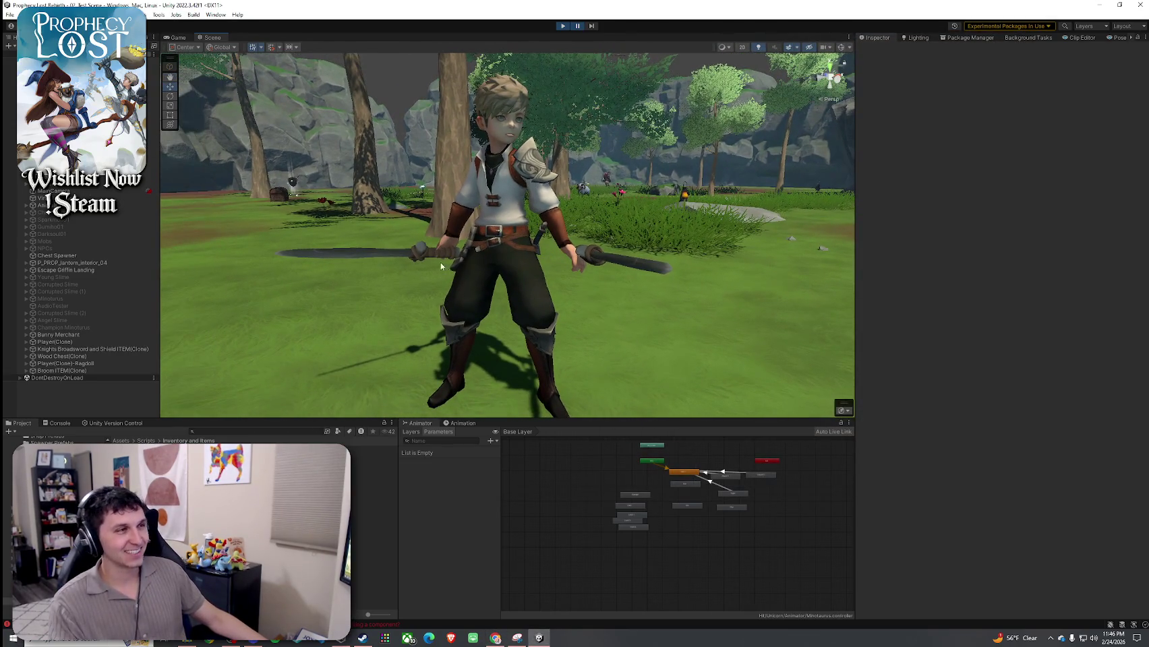
left_click(420, 257)
scroll(421, 257, "up", 3)
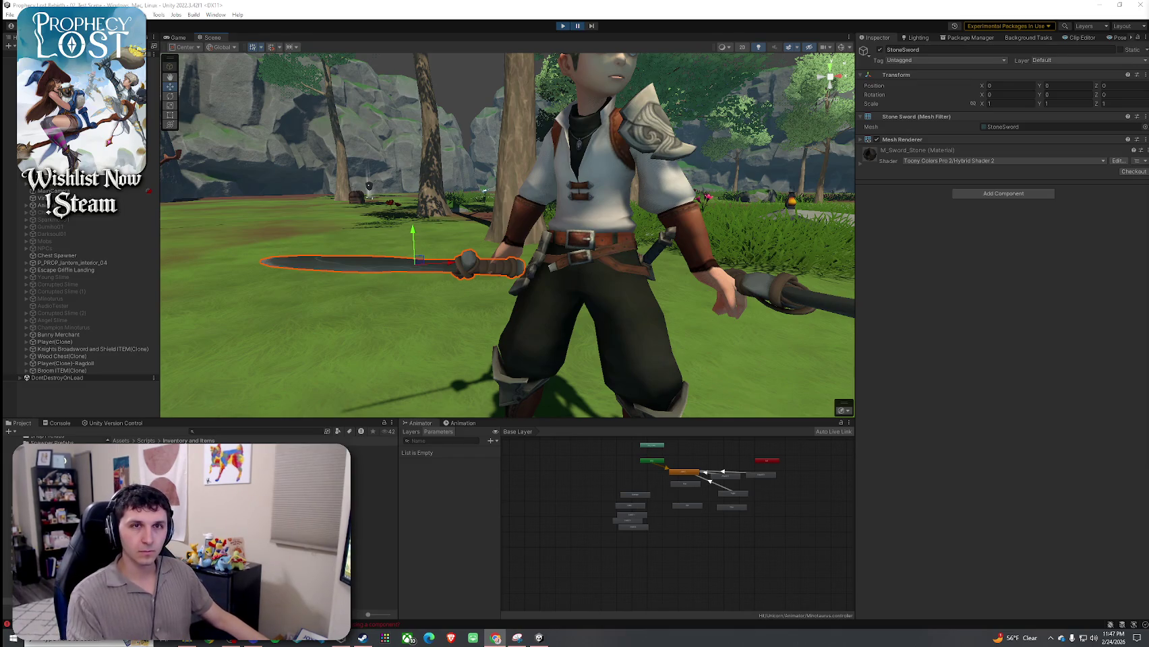
Move the YouTube video window left, then send it behind the editor
left_click(495, 638)
left_click_drag(709, 63, 532, 63)
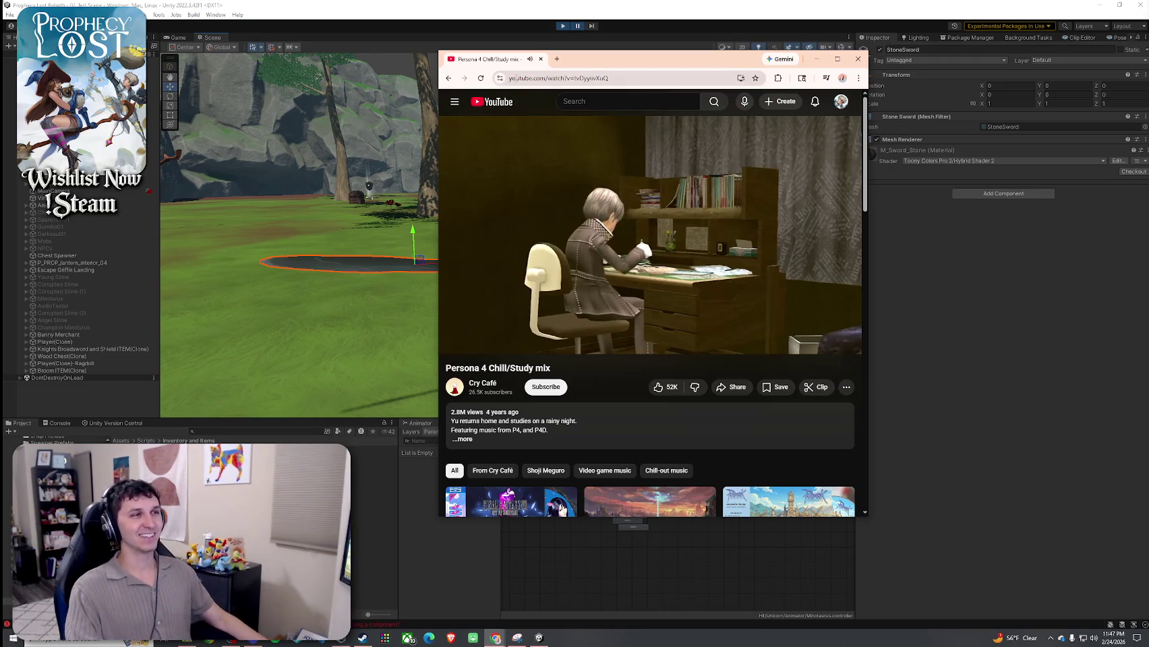
key("alt+Tab")
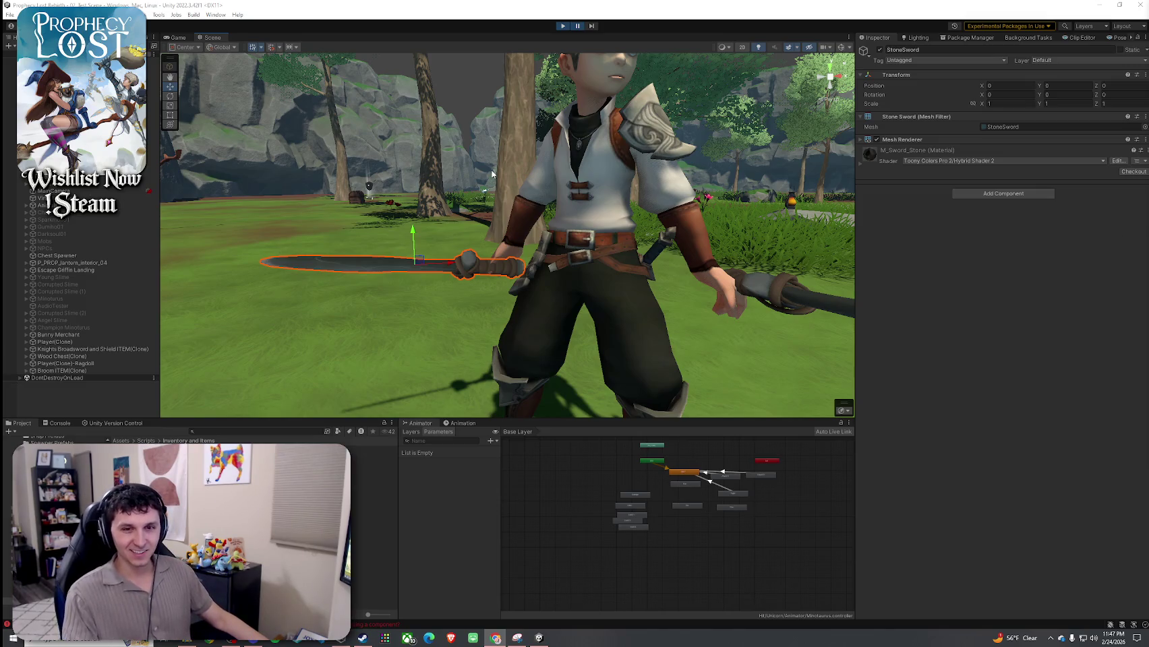
Orbit and zoom toward the StoneSword and isolate it with Shift+H
mouse_move(553, 272)
left_mouse_down()
mouse_move(558, 238)
mouse_move(280, 264)
mouse_move(98, 261)
mouse_move(79, 270)
mouse_move(108, 366)
mouse_move(67, 303)
mouse_move(1085, 259)
mouse_move(649, 259)
mouse_move(816, 336)
mouse_move(790, 284)
left_mouse_up()
scroll(789, 284, "up", 5)
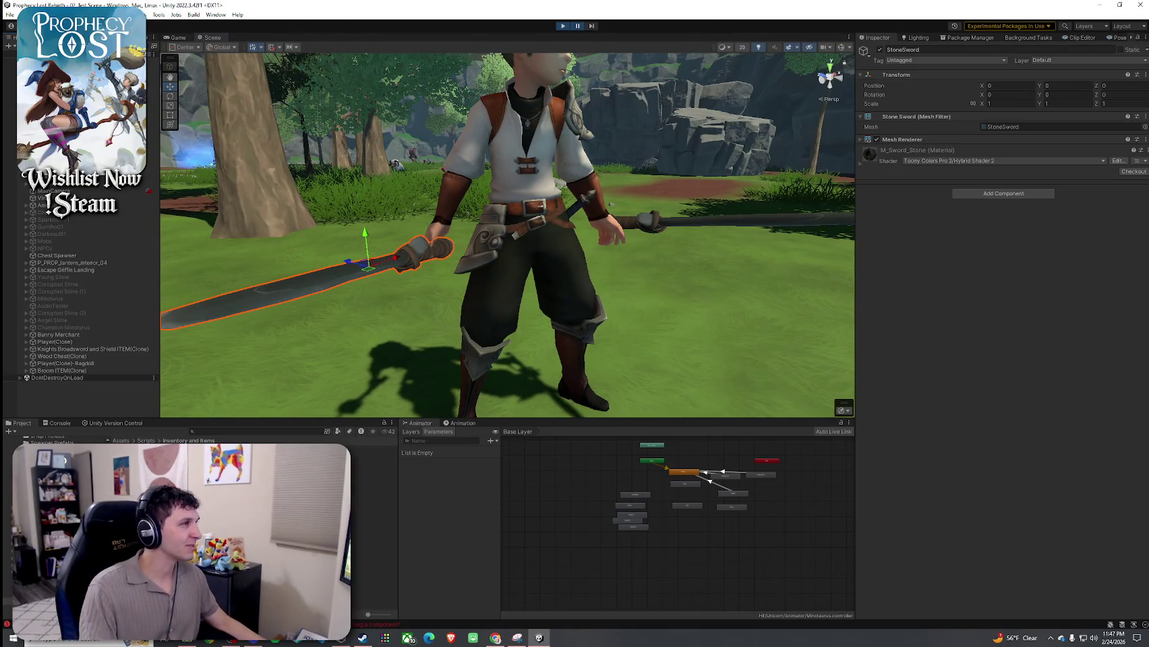
key("shift+h")
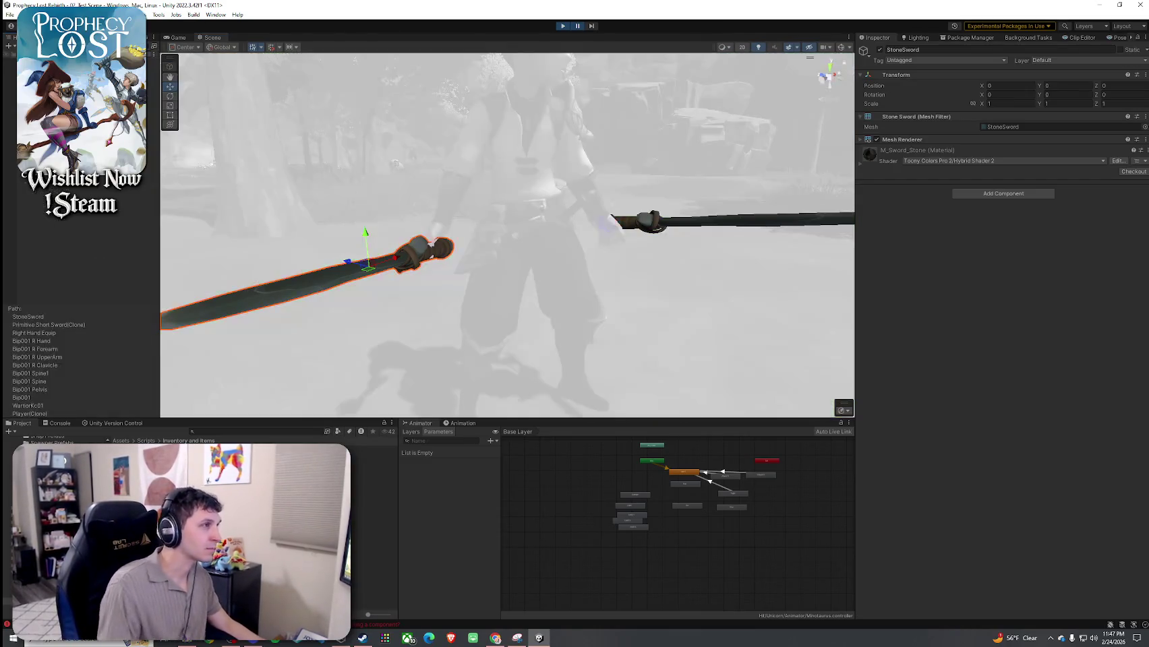
Select the right-hand Primitive Short Sword(Clone), exit isolation and move it into the hand
key("Up")
key("Down")
key("shift+h")
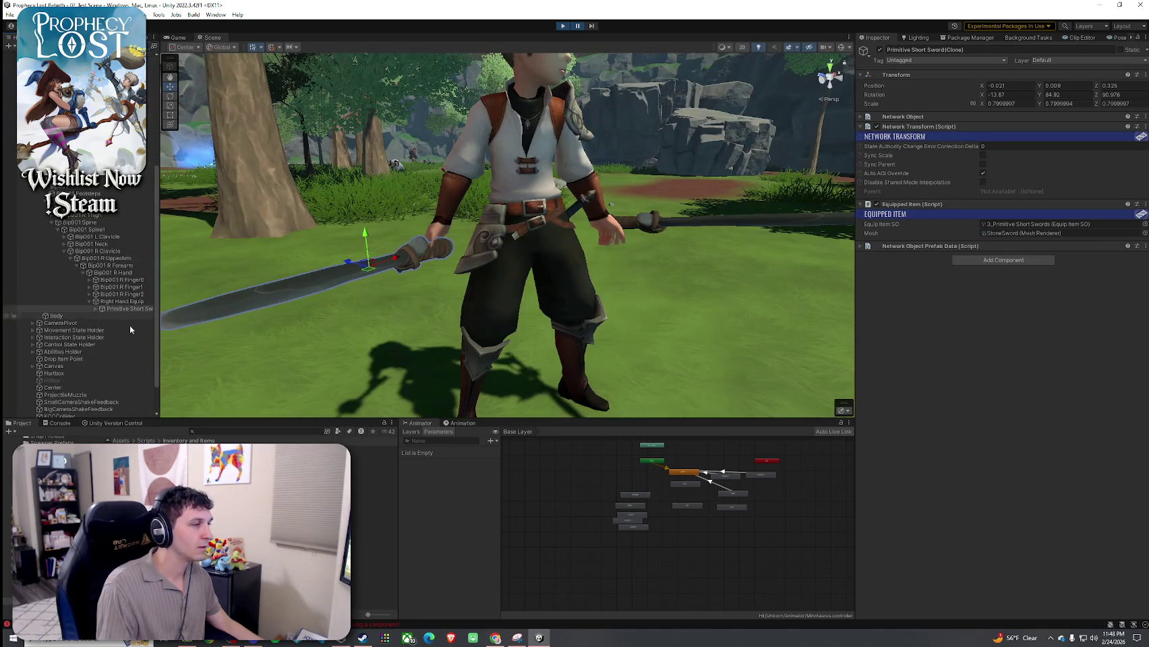
mouse_move(241, 318)
left_mouse_down()
mouse_move(660, 329)
mouse_move(700, 347)
left_mouse_up()
mouse_move(636, 246)
left_mouse_down()
mouse_move(513, 223)
mouse_move(477, 256)
mouse_move(597, 261)
mouse_move(659, 223)
left_mouse_up()
mouse_move(716, 182)
left_mouse_down()
mouse_move(687, 198)
mouse_move(726, 187)
mouse_move(721, 213)
mouse_move(726, 195)
mouse_move(718, 213)
mouse_move(725, 197)
mouse_move(692, 187)
mouse_move(476, 193)
mouse_move(482, 200)
left_mouse_up()
Rotate and reposition the sword with the Move and Rotate gizmos to seat it in the grip
key("e")
key("w")
key("e")
mouse_move(485, 202)
left_mouse_down()
mouse_move(607, 229)
mouse_move(590, 220)
left_mouse_up()
key("w")
mouse_move(513, 191)
left_mouse_down()
mouse_move(611, 218)
mouse_move(674, 200)
mouse_move(658, 147)
mouse_move(575, 146)
mouse_move(587, 134)
mouse_move(586, 68)
mouse_move(149, 122)
mouse_move(640, 149)
mouse_move(476, 171)
mouse_move(414, 169)
mouse_move(468, 149)
mouse_move(863, 166)
mouse_move(881, 144)
left_mouse_up()
key("e")
mouse_move(519, 174)
left_mouse_down()
mouse_move(28, 190)
mouse_move(1125, 178)
mouse_move(971, 156)
mouse_move(517, 159)
left_mouse_up()
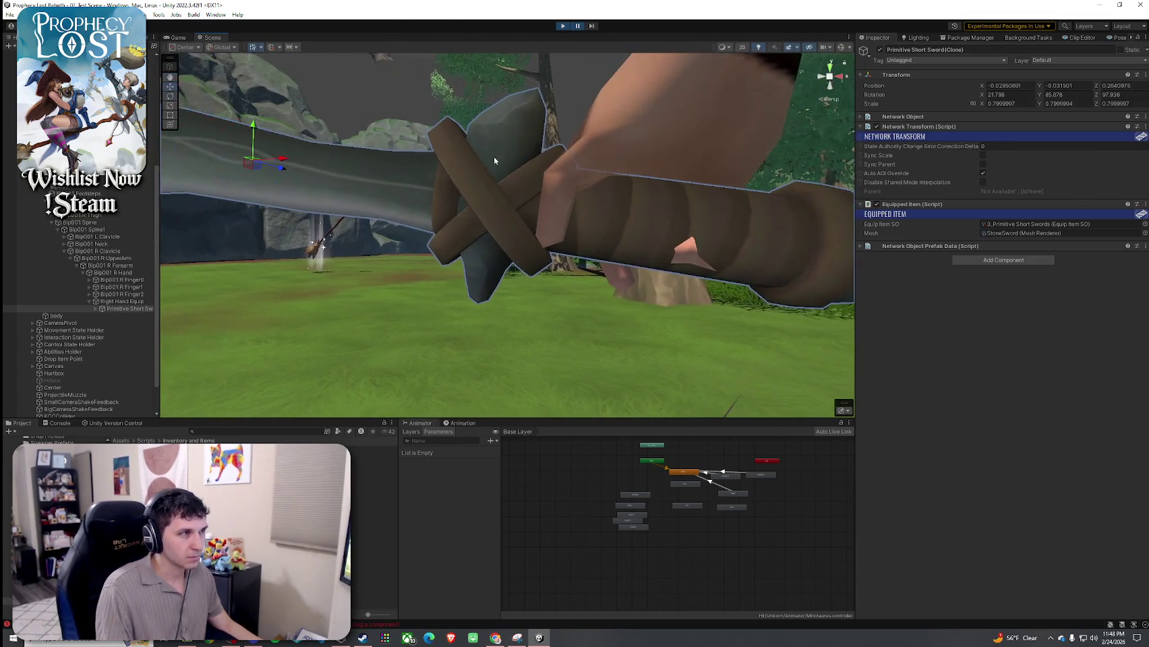
mouse_move(253, 131)
left_mouse_down()
mouse_move(265, 104)
mouse_move(610, 194)
mouse_move(369, 219)
mouse_move(313, 213)
mouse_move(490, 191)
left_mouse_up()
key("e")
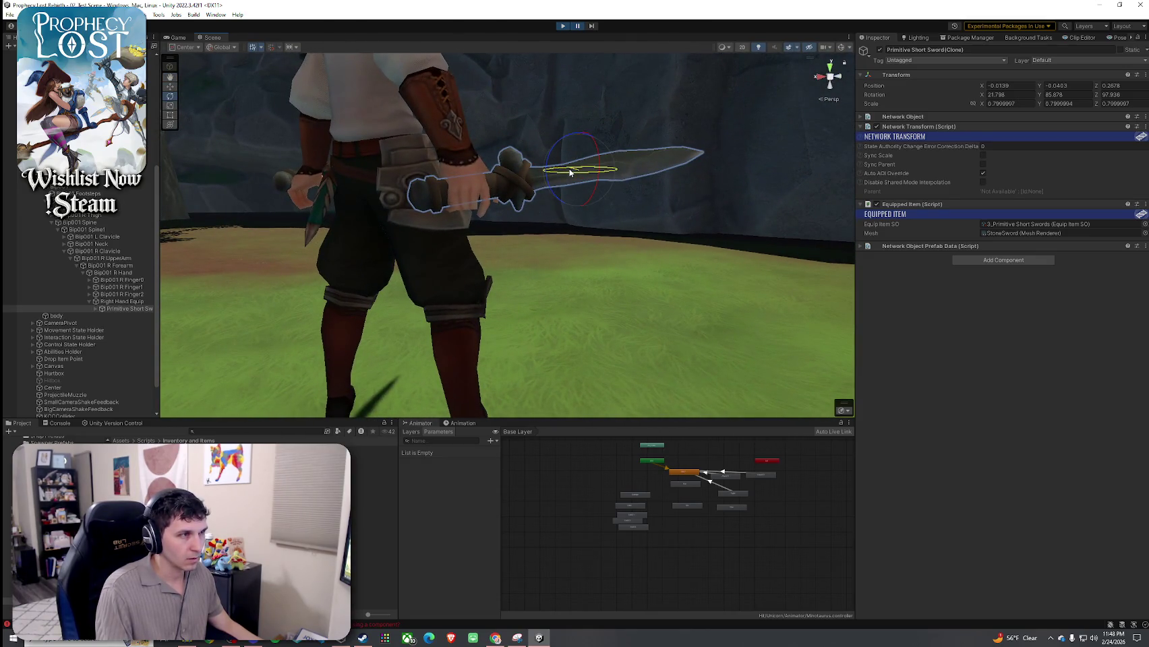
Frame the sword from behind and snip its Transform position, rotation and scale values
left_click_drag(568, 172, 1111, 177)
key("f")
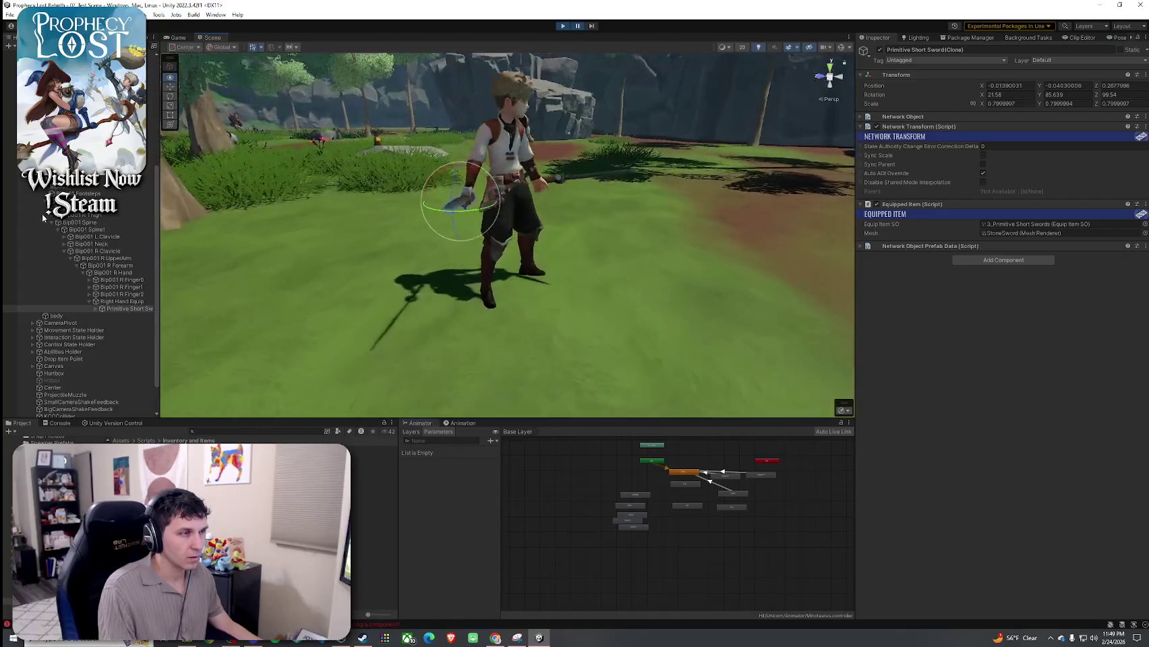
left_click_drag(488, 177, 423, 277)
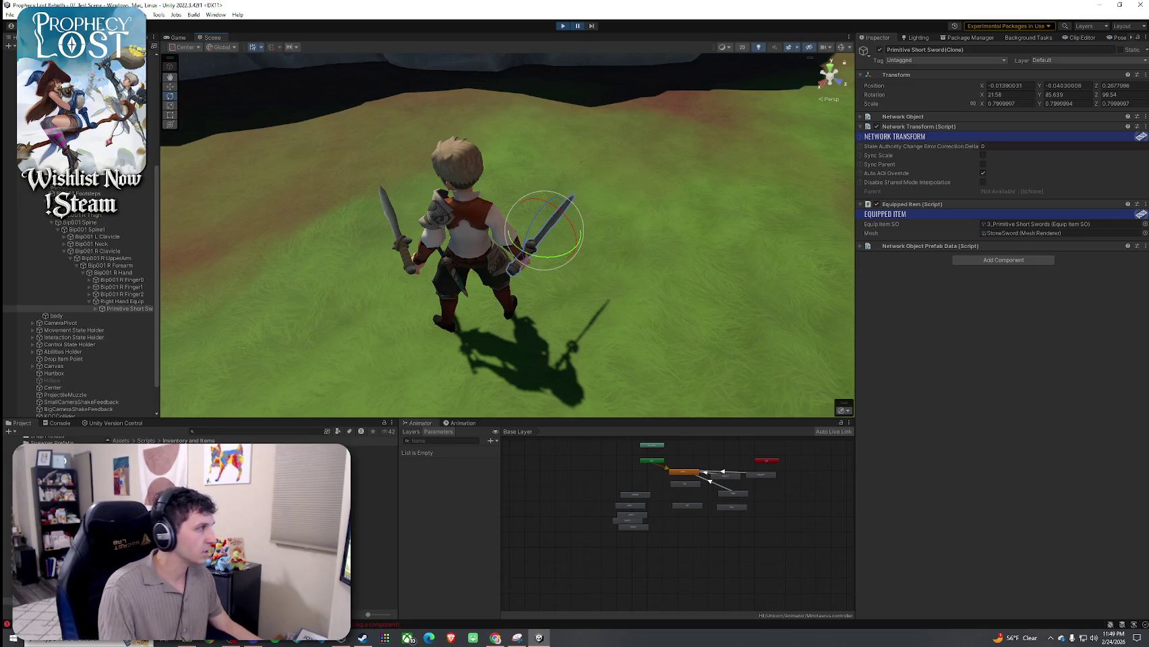
key("super+shift+s")
mouse_move(856, 67)
left_mouse_down()
mouse_move(1146, 138)
mouse_move(1148, 128)
left_mouse_up()
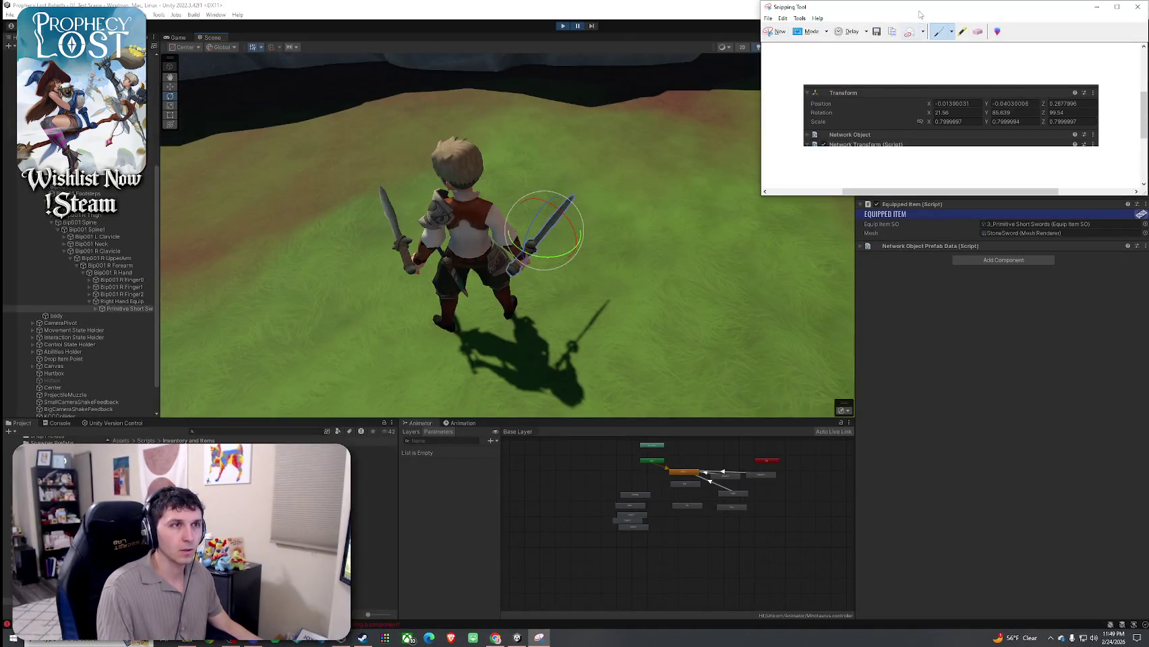
Find the 3_Primitive Short Swords item data with a 'primitive' search, then select the left-hand sword in the Scene
key("alt+Tab")
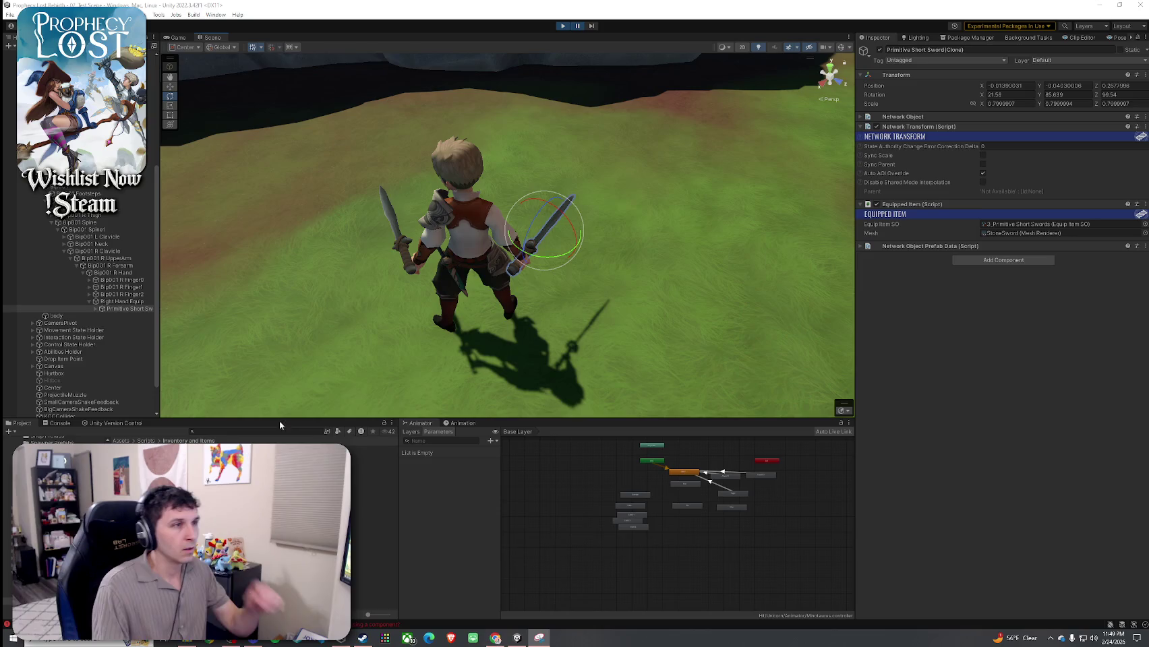
left_click(222, 432)
type("primitive")
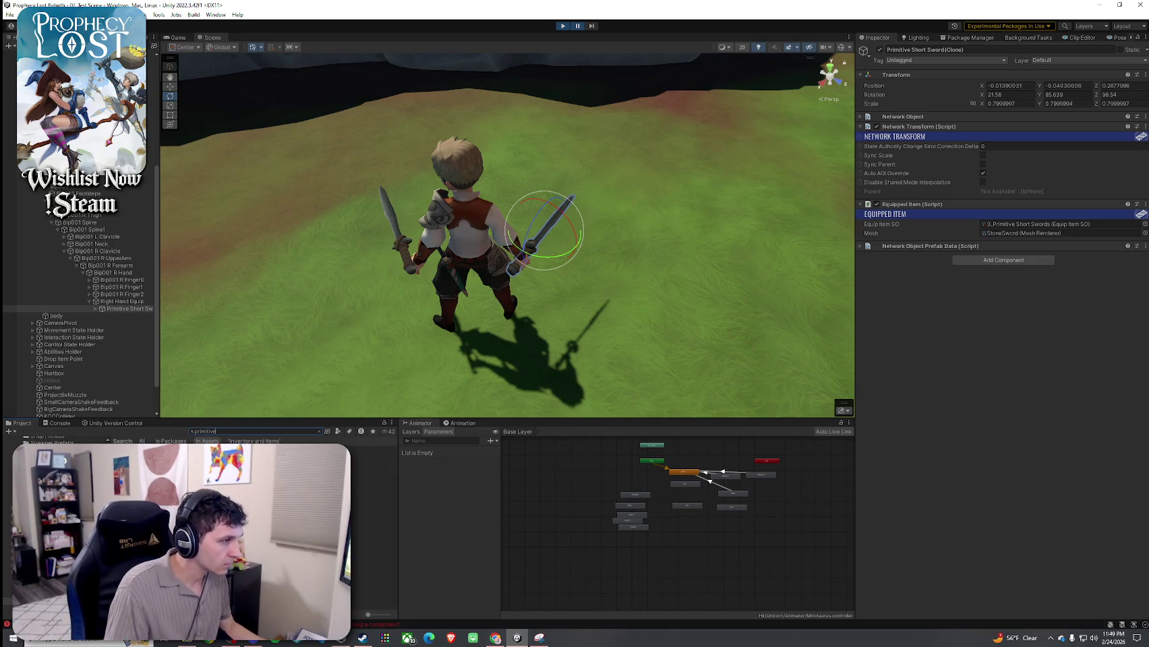
key("Down")
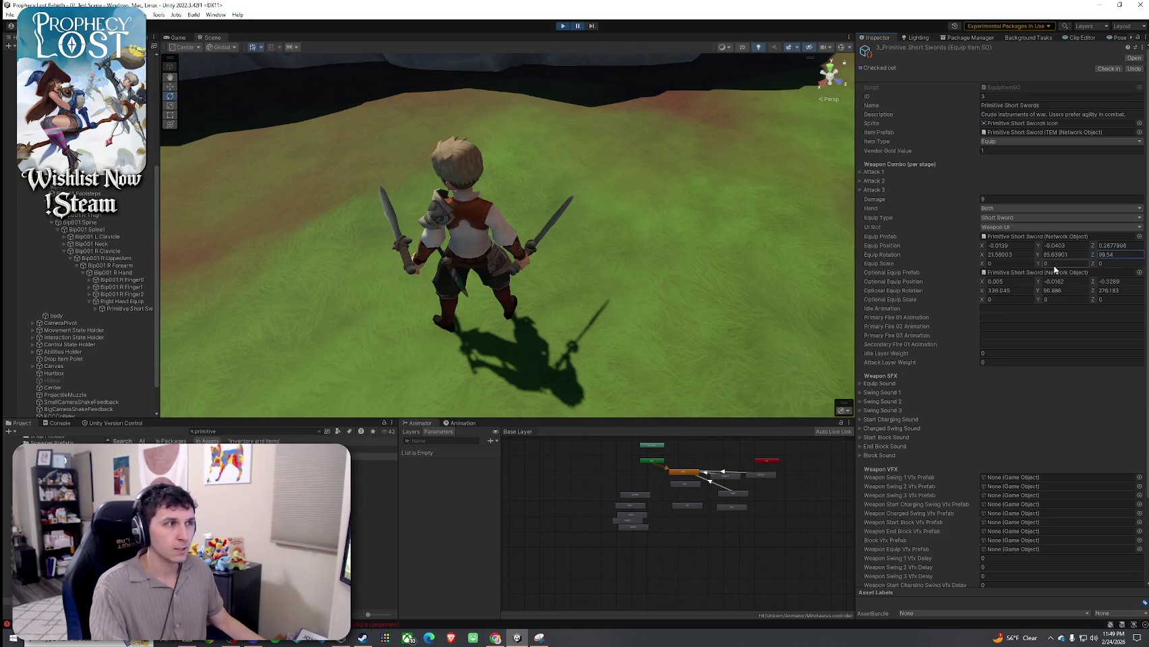
left_click(390, 225)
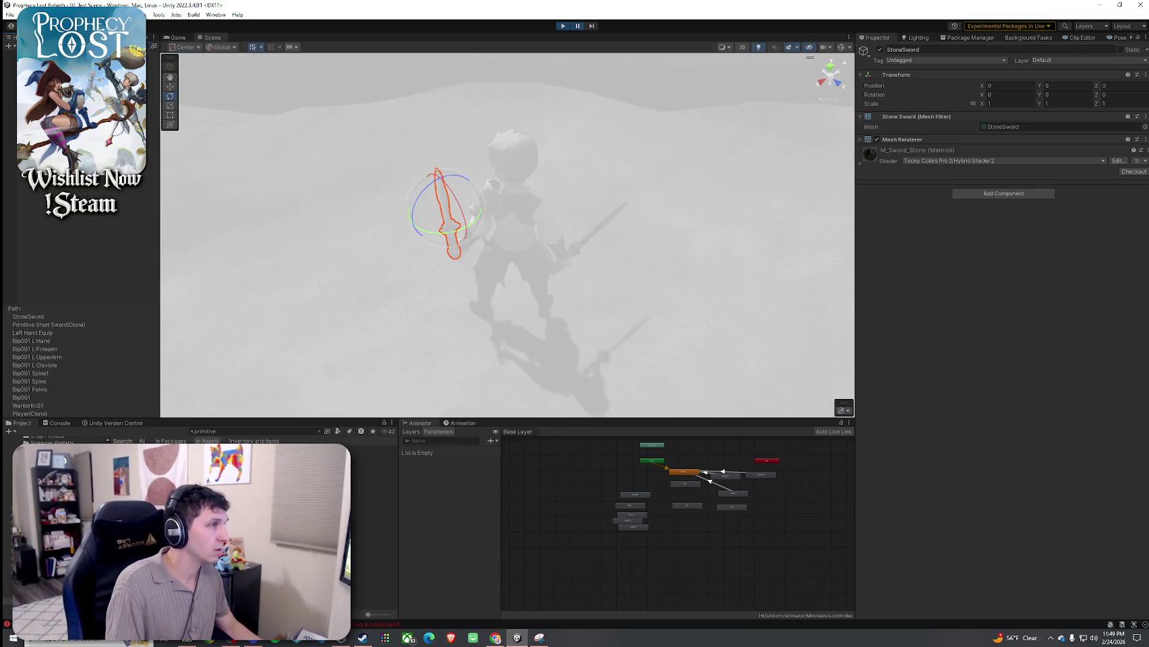
Select Primitive Short Sword(Clone), then raise the left-hand sword and turn it upright
left_click(49, 324)
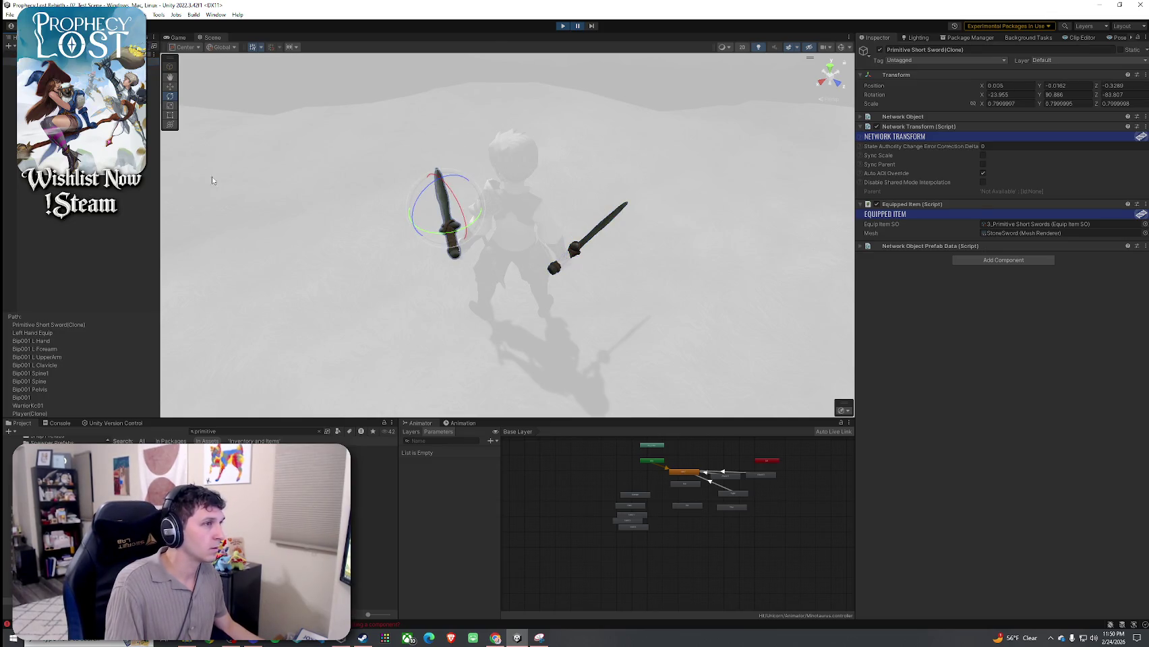
key("Escape")
scroll(445, 251, "up", 10)
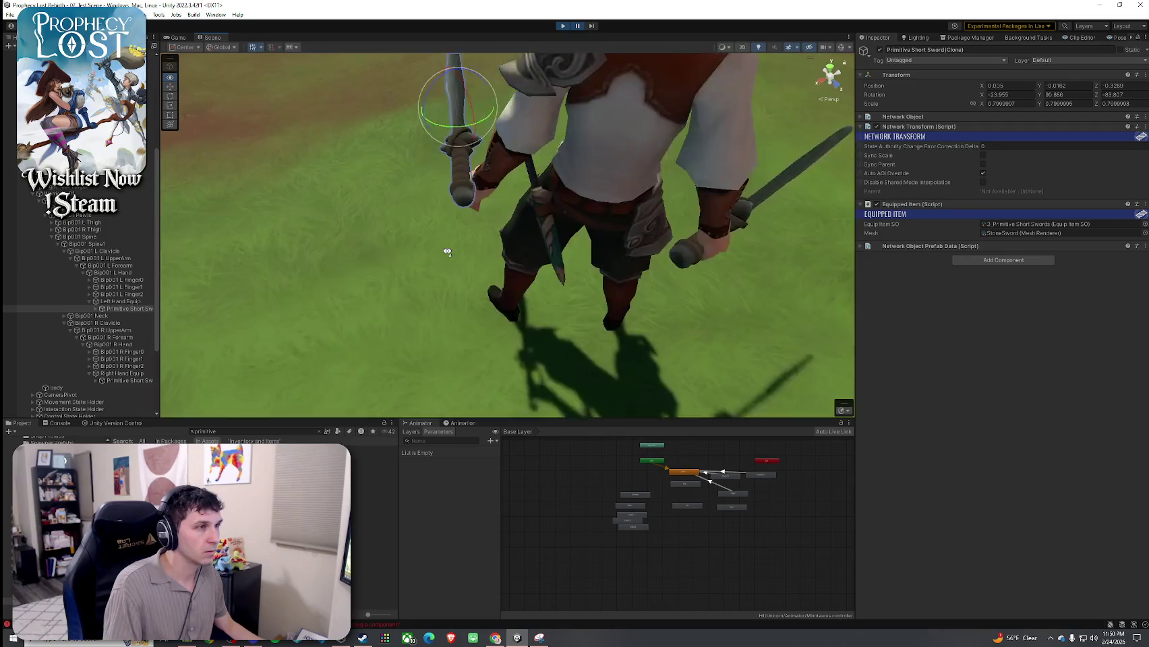
key("w")
mouse_move(469, 133)
left_mouse_down()
mouse_move(490, 121)
mouse_move(506, 166)
mouse_move(498, 130)
mouse_move(392, 164)
mouse_move(423, 154)
mouse_move(404, 156)
left_mouse_up()
key("e")
key("w")
mouse_move(507, 162)
left_mouse_down()
mouse_move(460, 160)
mouse_move(460, 174)
mouse_move(475, 173)
mouse_move(463, 193)
mouse_move(597, 154)
left_mouse_up()
Shift and tilt the left sword to refine its grip angle, checking it from several angles
key("w")
key("e")
key("w")
left_click_drag(1027, 91, 738, 109)
left_click_drag(634, 91, 630, 72)
key("e")
mouse_move(634, 114)
left_mouse_down()
mouse_move(626, 103)
mouse_move(412, 131)
mouse_move(427, 135)
mouse_move(430, 127)
mouse_move(226, 148)
mouse_move(164, 125)
mouse_move(849, 133)
left_mouse_up()
key("w")
mouse_move(1061, 139)
left_mouse_down()
mouse_move(976, 140)
mouse_move(847, 107)
left_mouse_up()
mouse_move(811, 106)
left_mouse_down()
mouse_move(775, 168)
mouse_move(587, 318)
mouse_move(635, 52)
mouse_move(401, 25)
mouse_move(345, 121)
mouse_move(200, 162)
mouse_move(388, 202)
mouse_move(323, 189)
mouse_move(242, 209)
left_mouse_up()
mouse_move(133, 223)
left_mouse_down()
mouse_move(128, 187)
mouse_move(150, 168)
mouse_move(171, 223)
mouse_move(226, 166)
mouse_move(587, 307)
mouse_move(665, 298)
mouse_move(695, 231)
mouse_move(628, 184)
mouse_move(613, 221)
mouse_move(584, 174)
mouse_move(160, 171)
mouse_move(775, 172)
mouse_move(273, 226)
mouse_move(309, 226)
left_mouse_up()
Snip the left sword's Transform values and reopen the 3_Primitive Short Swords item data
key("super+shift+s")
left_click_drag(860, 66, 1145, 124)
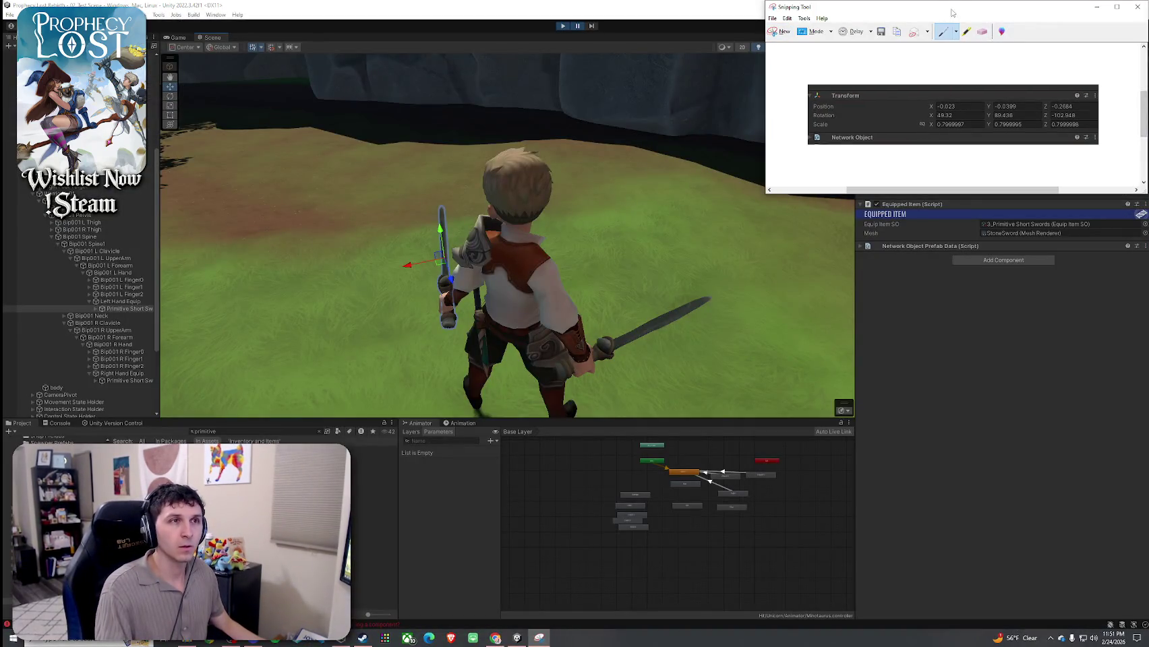
left_click(1137, 6)
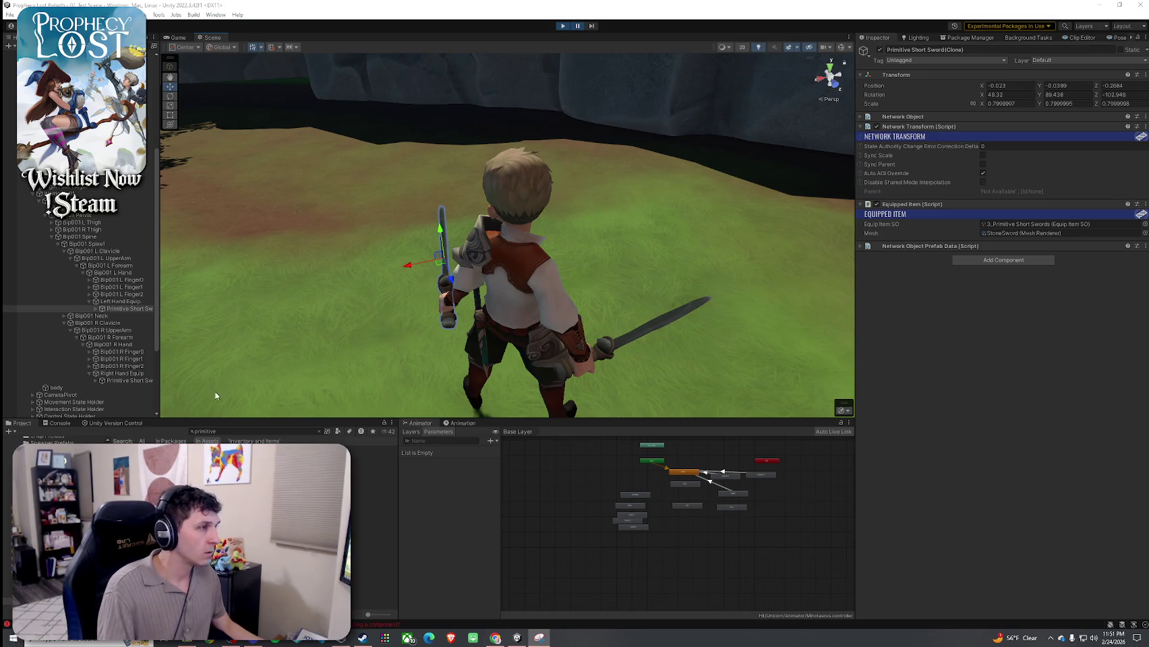
double_click(1035, 224)
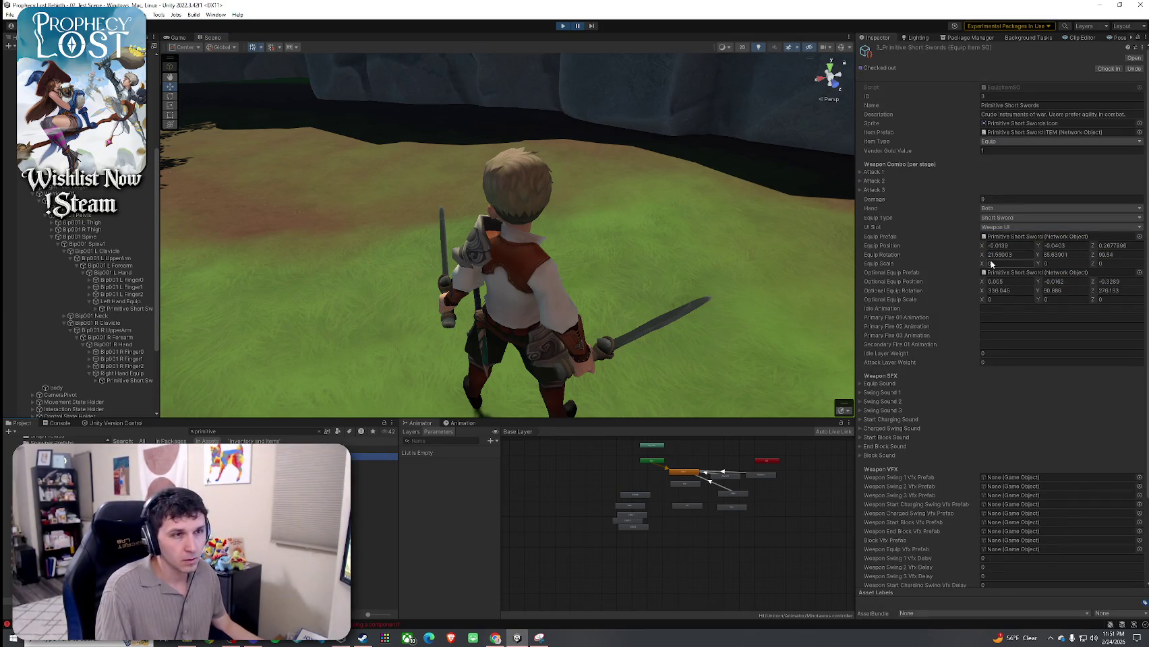
Set Optional Equip Position -0.023, -0.0399, -0.2684 and Rotation 48.32, 89.438, 257.052, then press Play
type("-")
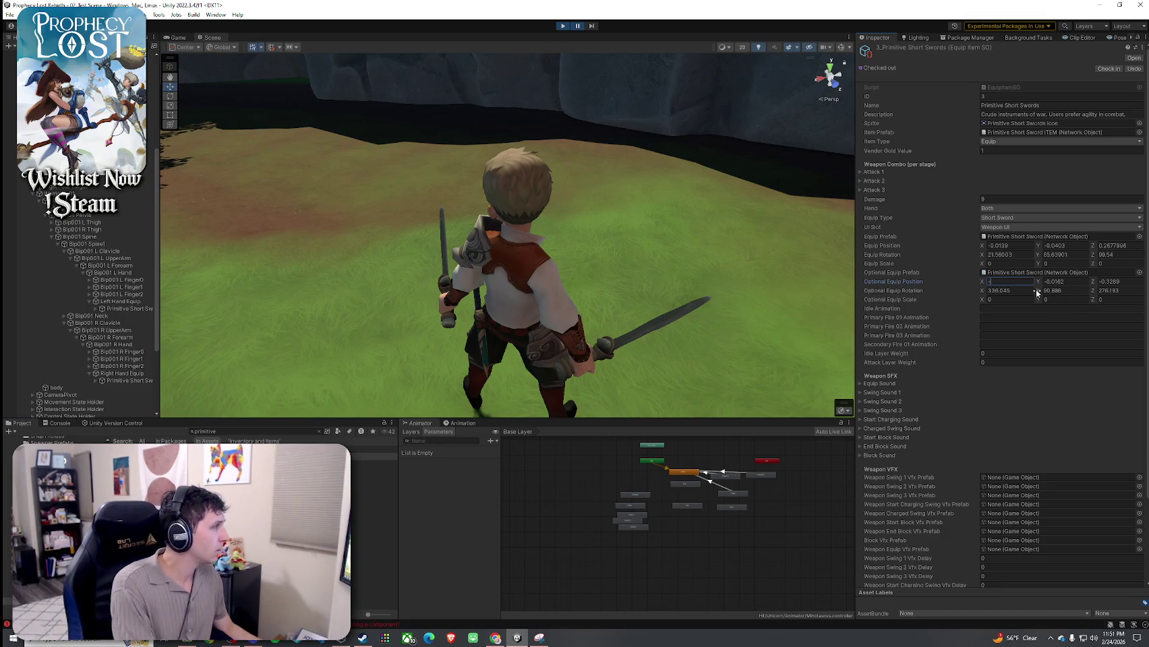
key("Return")
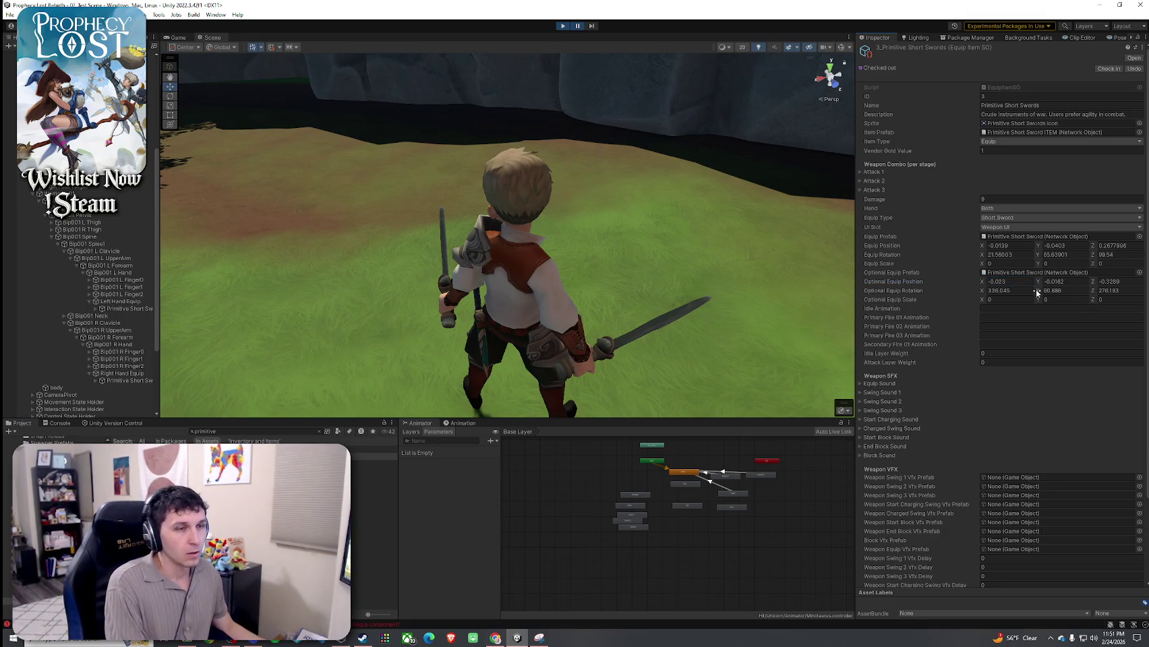
left_click(1062, 283)
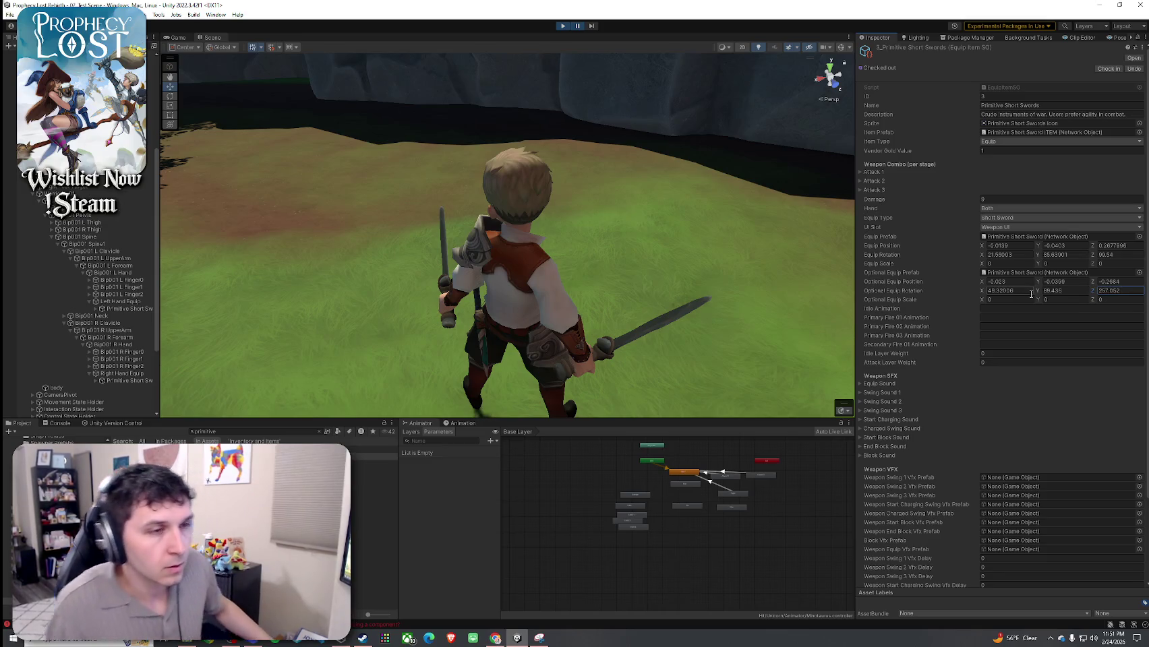
left_click(562, 25)
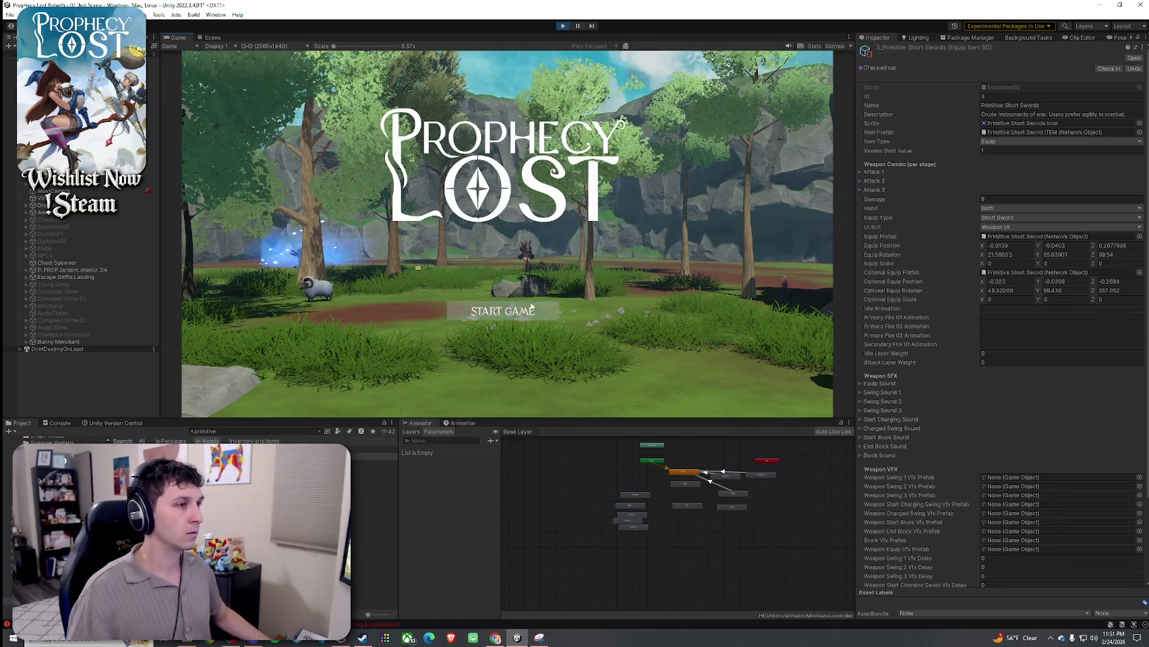
Start a session from the Prophecy Lost title screen and run toward the dropped items
left_click(549, 313)
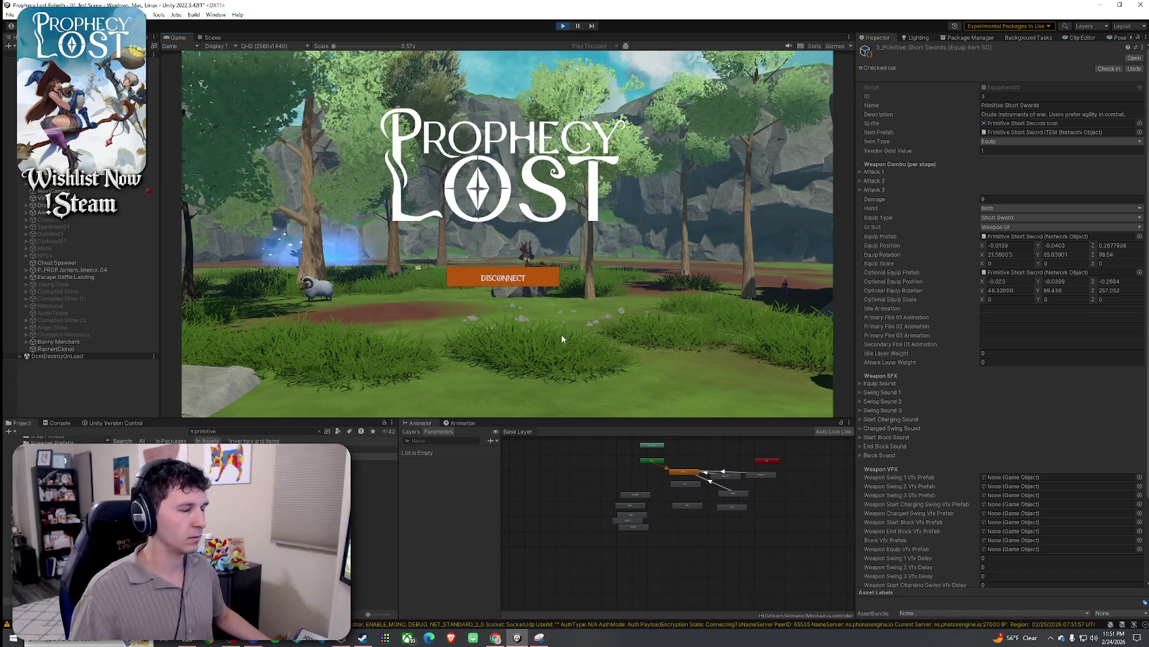
key("w")
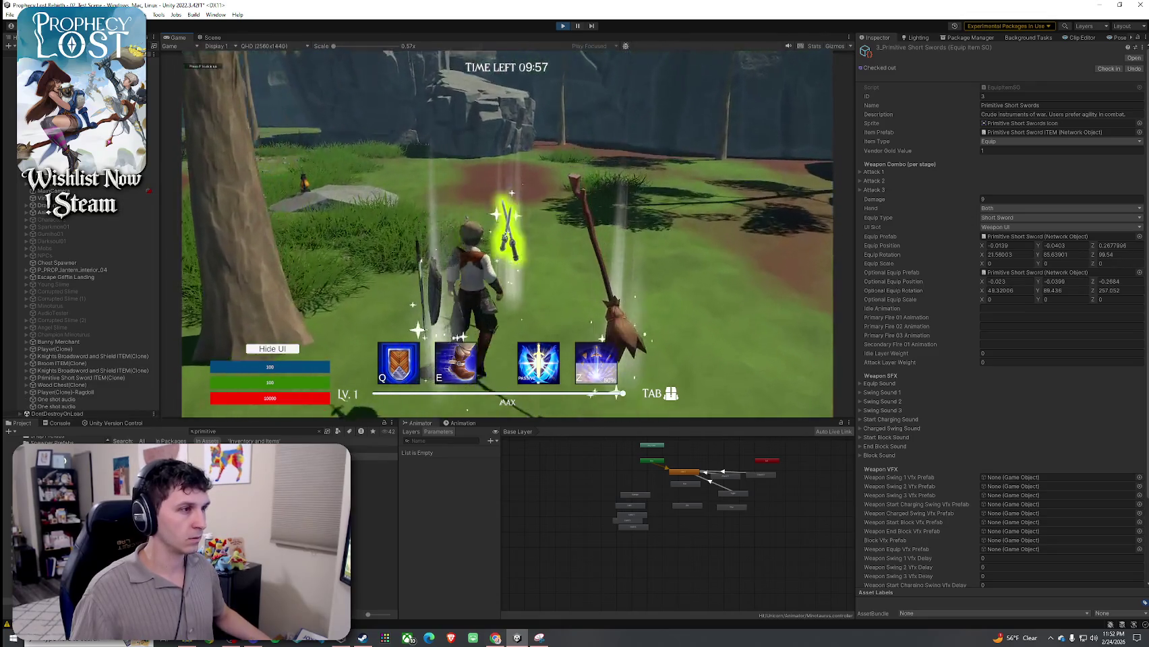
Equip the short swords in both hands and run across the field toward the trees
key("Tab")
left_click(653, 197)
key("Tab")
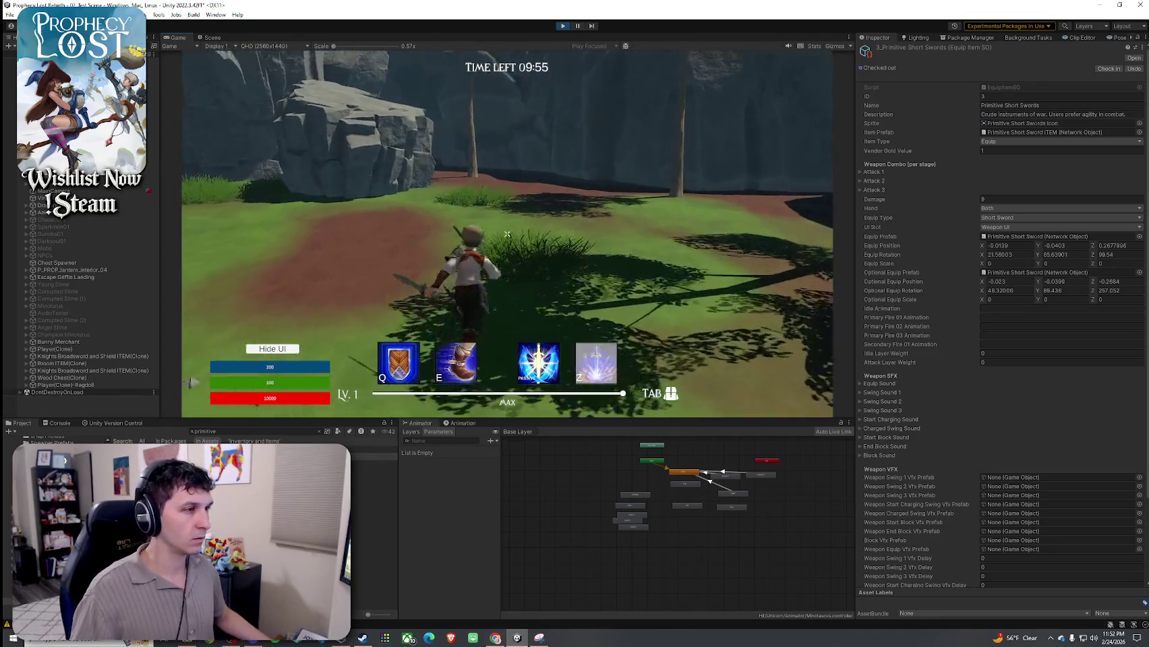
key("w")
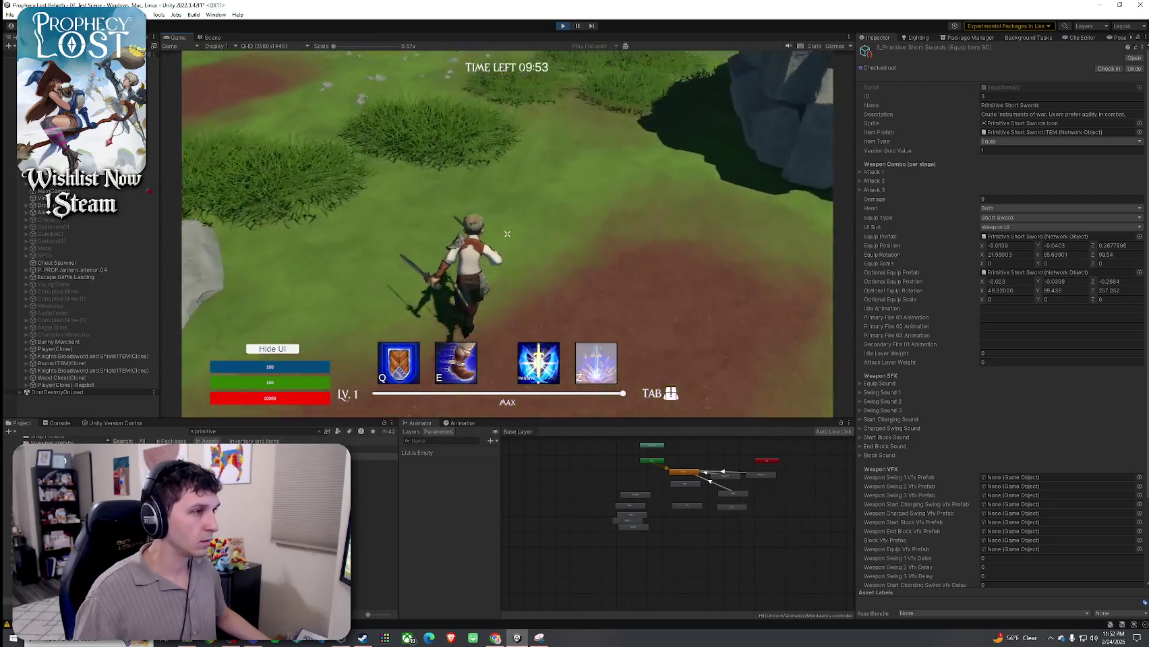
key("w")
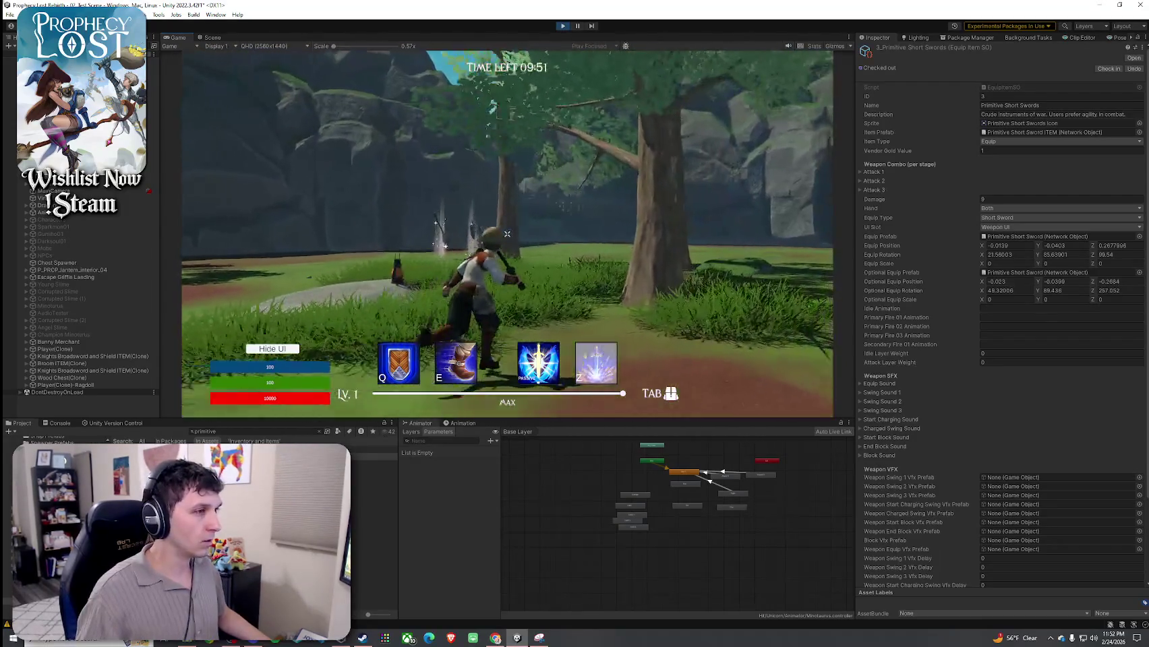
key("w")
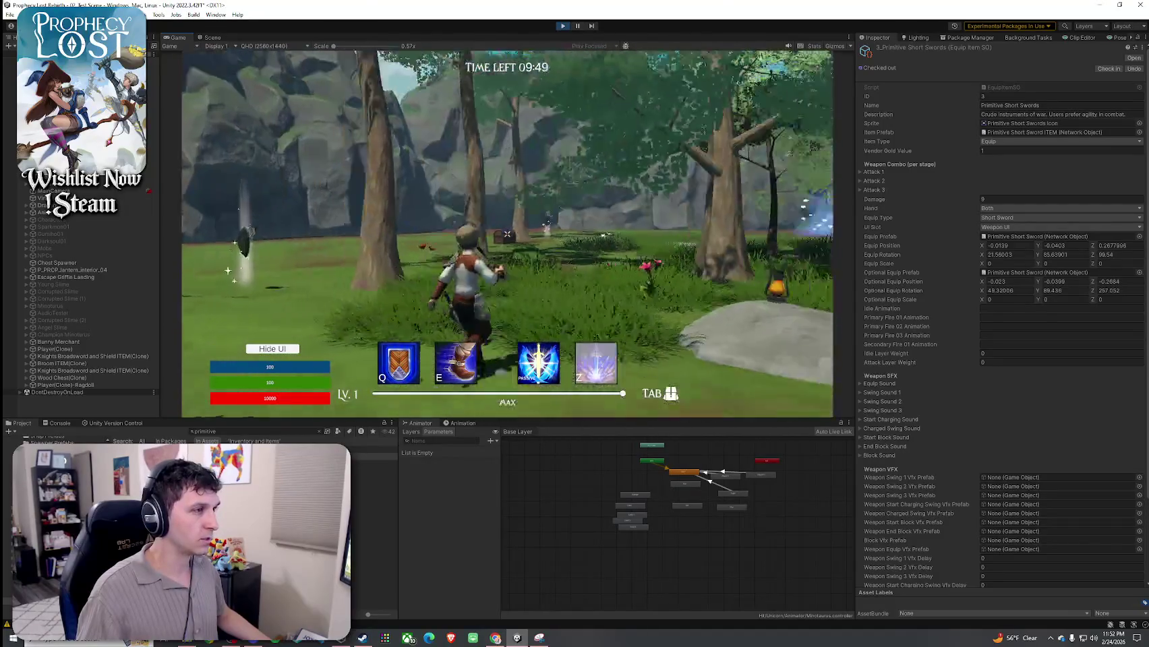
Climb the grey rock, drop off its ledge and run into the forest
key("w")
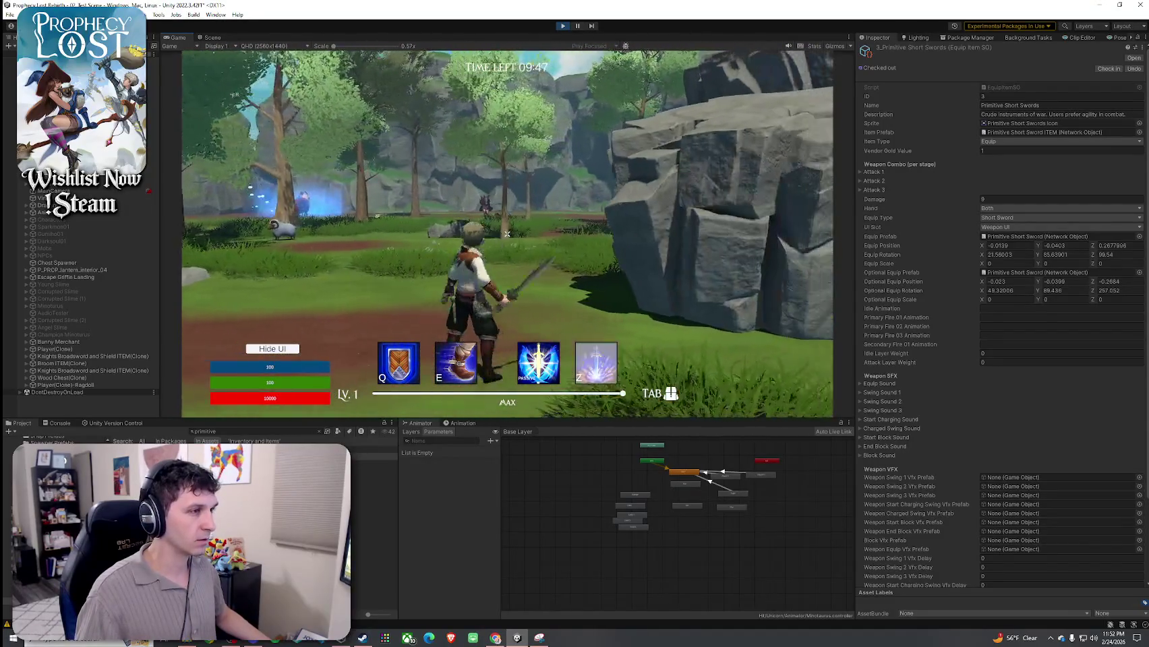
key("w")
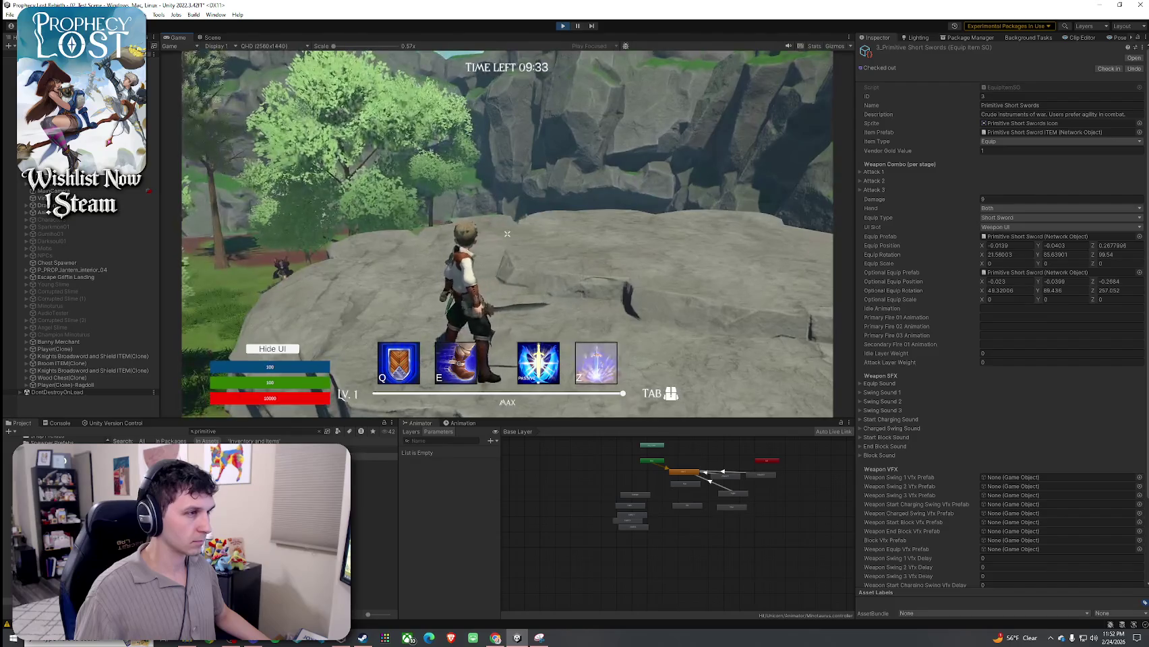
key("w")
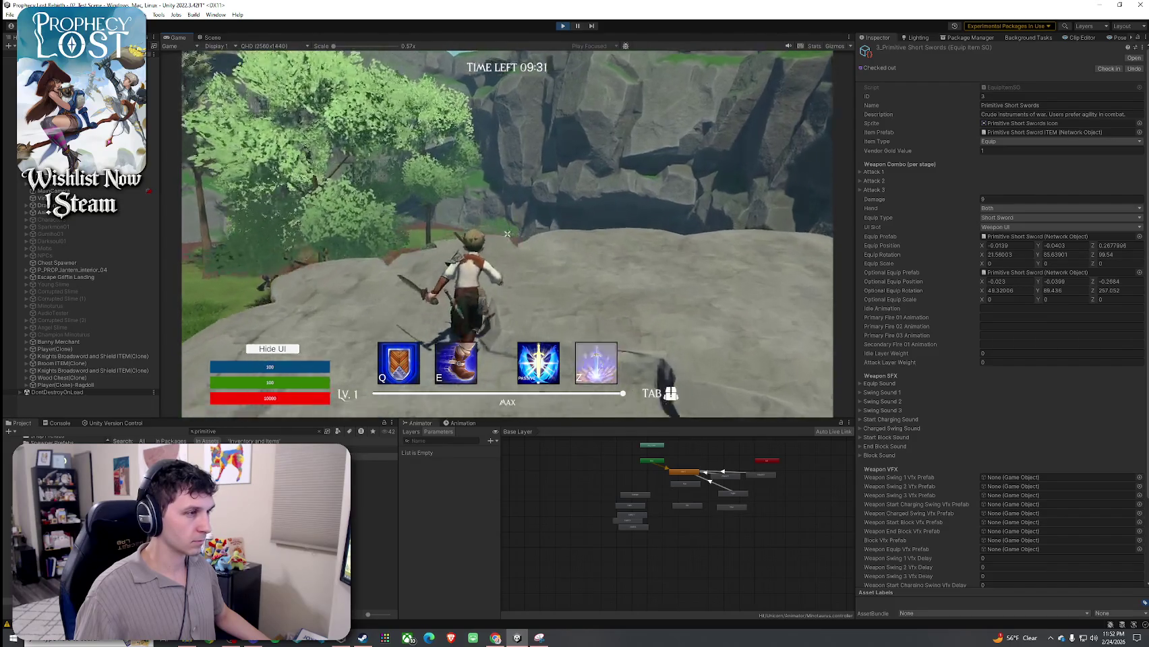
key("space")
key("w")
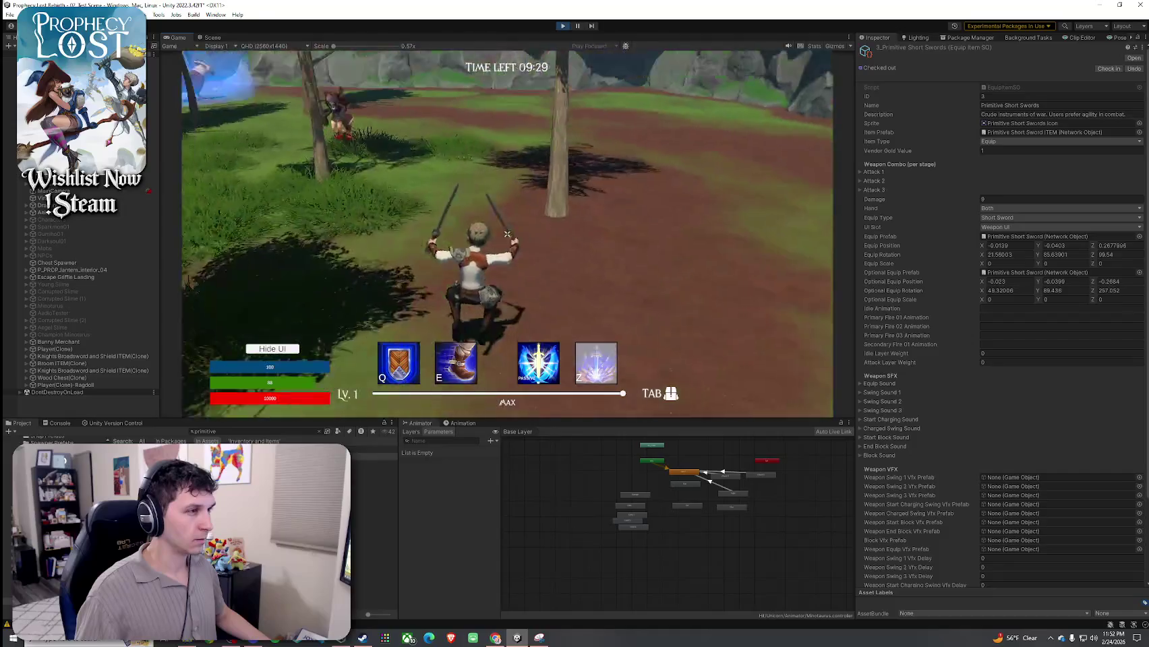
key("w")
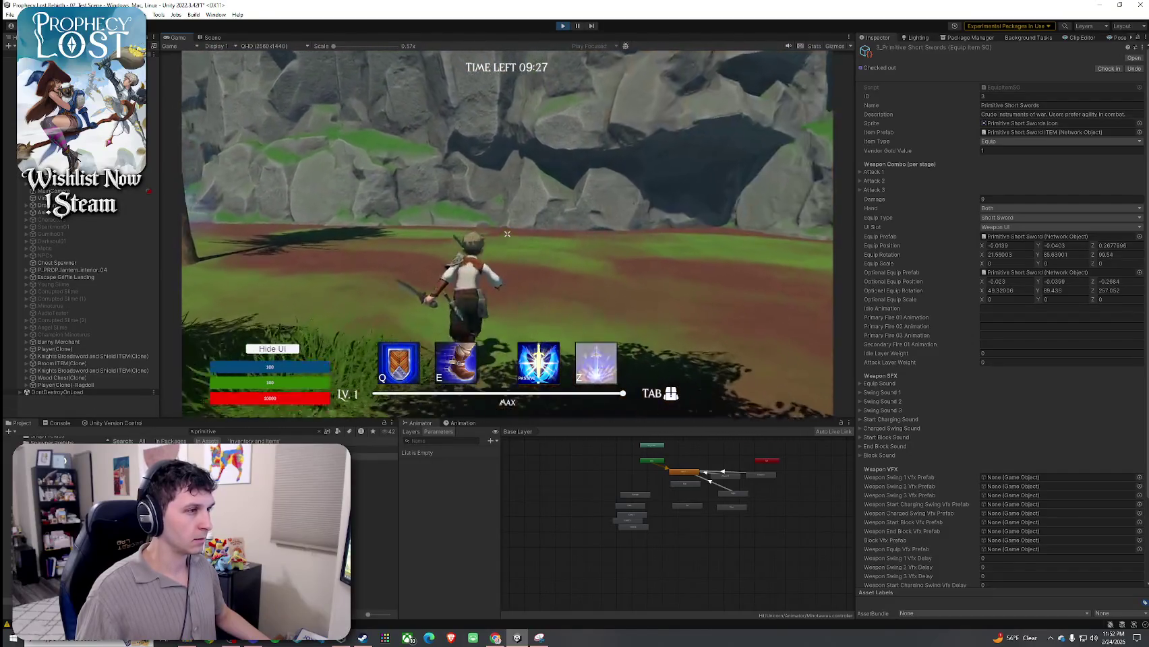
key("w")
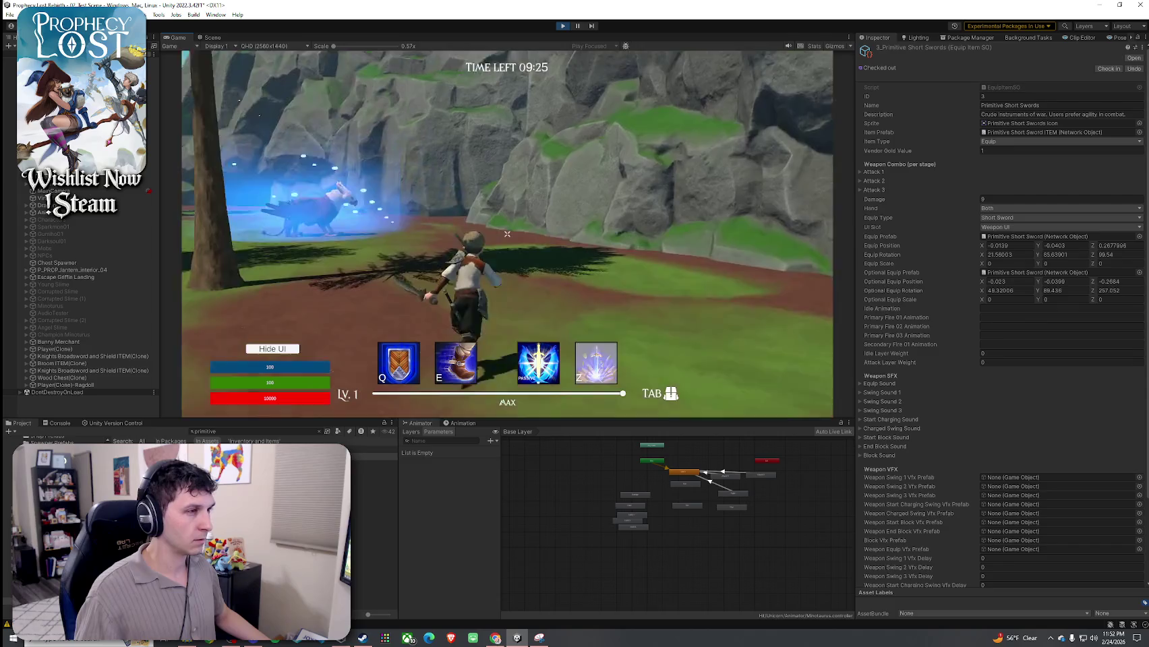
key("w")
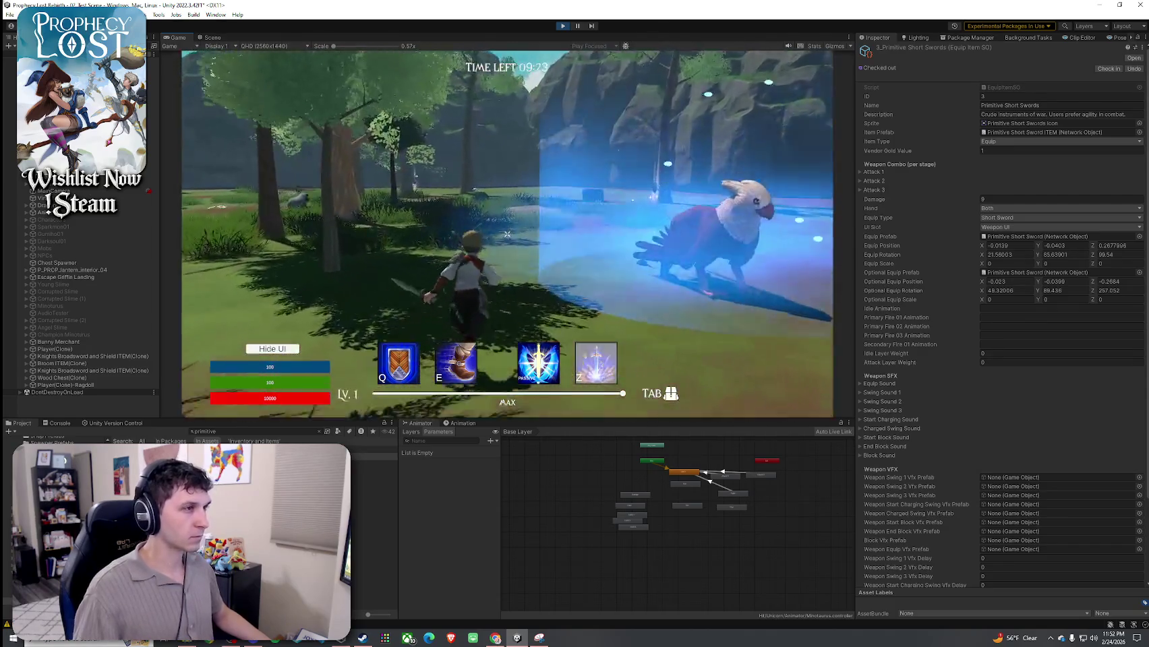
key("w")
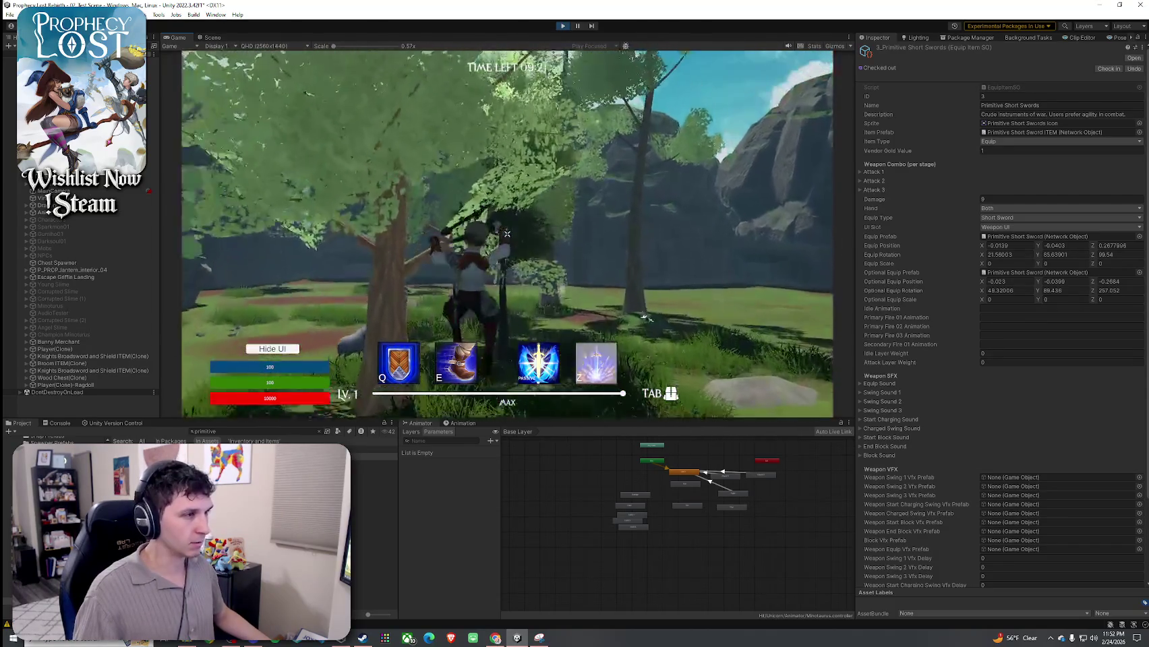
key("w")
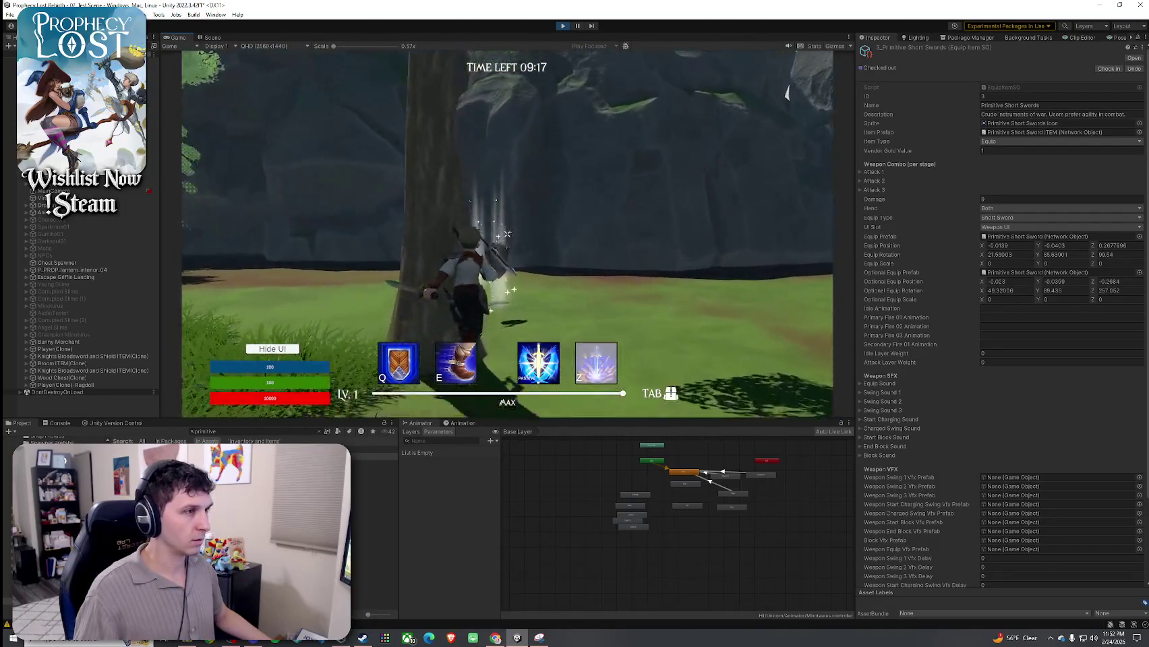
Swing the swords in an attack and run toward the open grass
key("super")
left_click(576, 32)
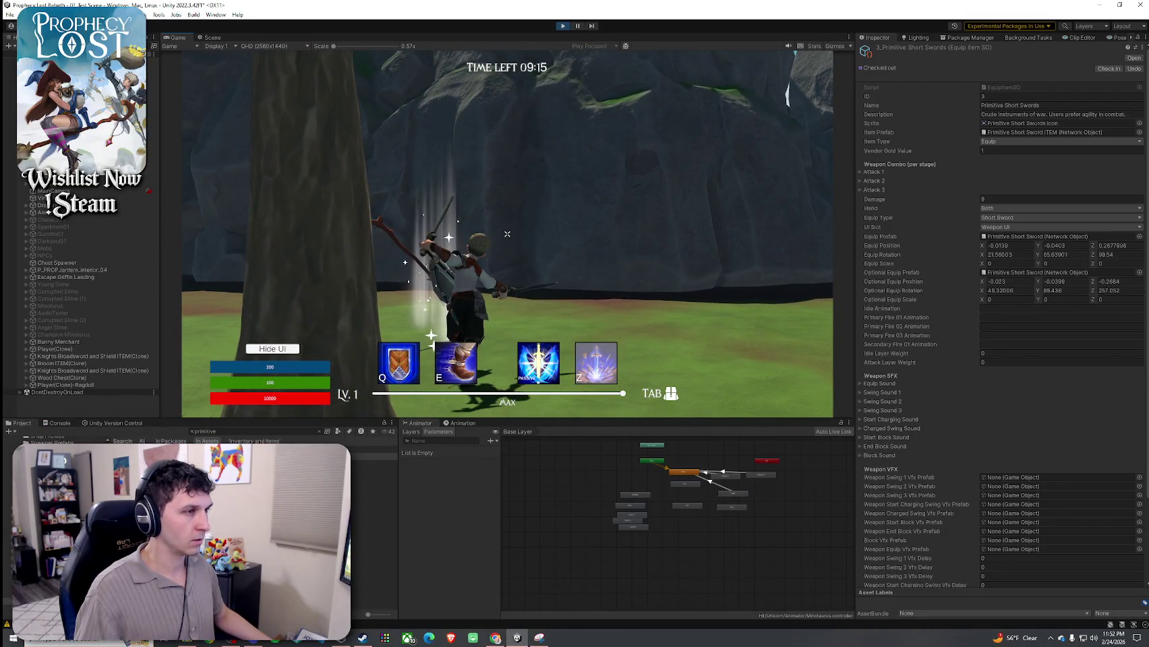
key("w")
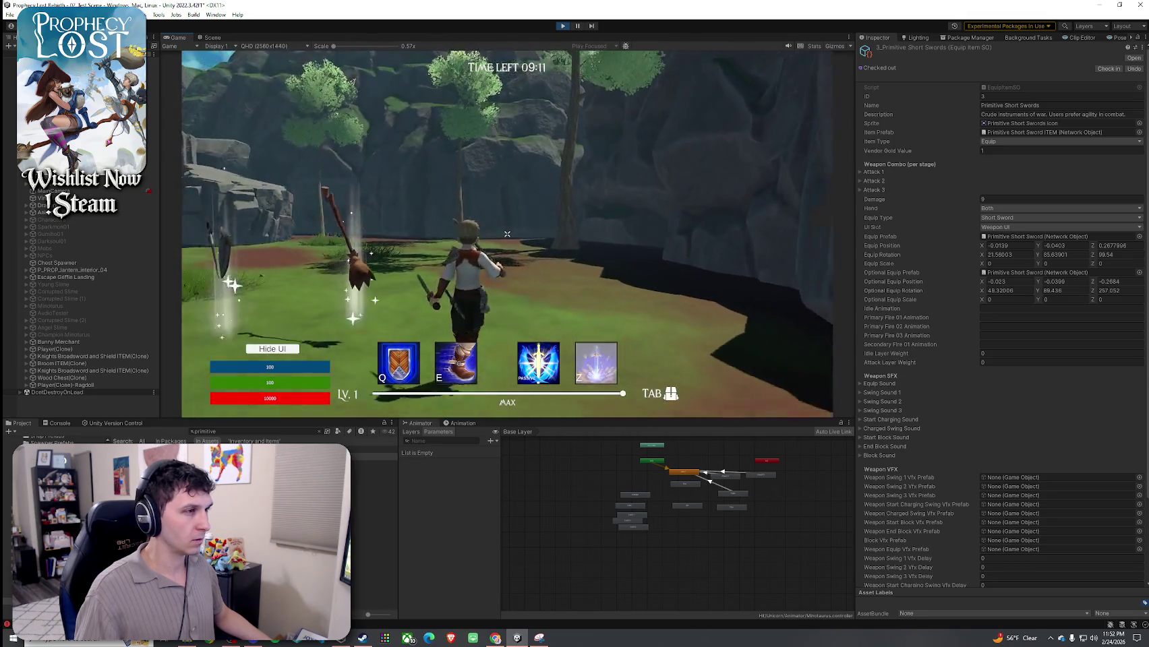
key("super")
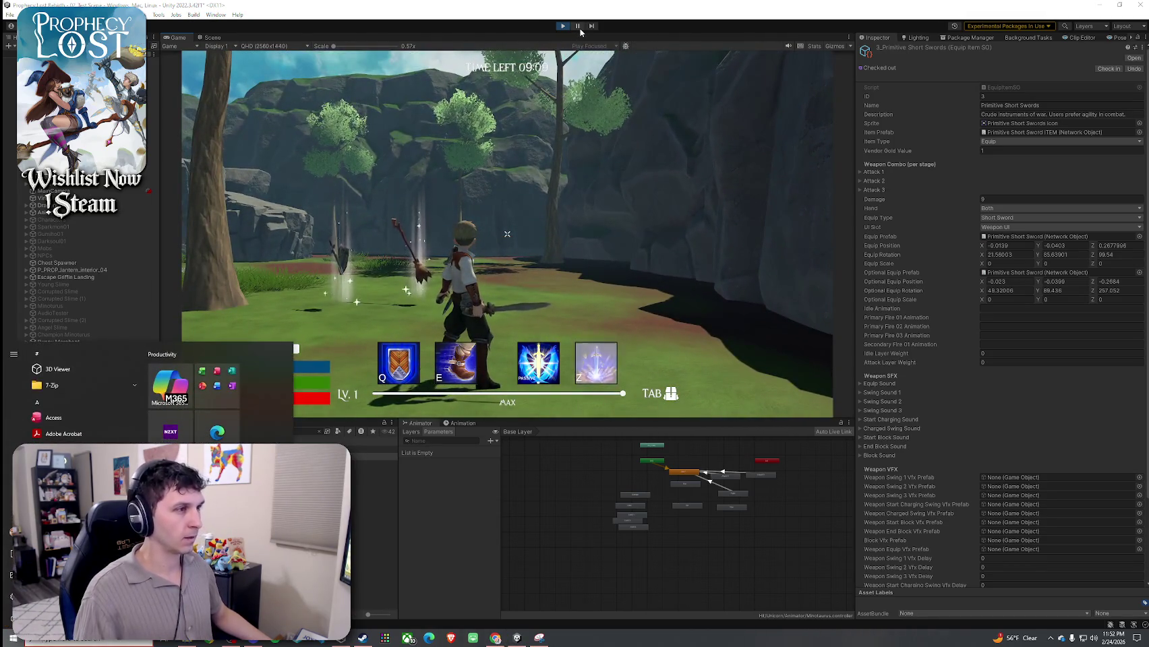
Stop play mode, select the in-hand sword, and pick its Primitive Short Sword(Clone) parent via a 'sword' Hierarchy search
left_click(579, 31)
mouse_move(330, 179)
left_mouse_down()
mouse_move(502, 235)
mouse_move(351, 340)
mouse_move(591, 163)
mouse_move(470, 170)
mouse_move(395, 264)
left_mouse_up()
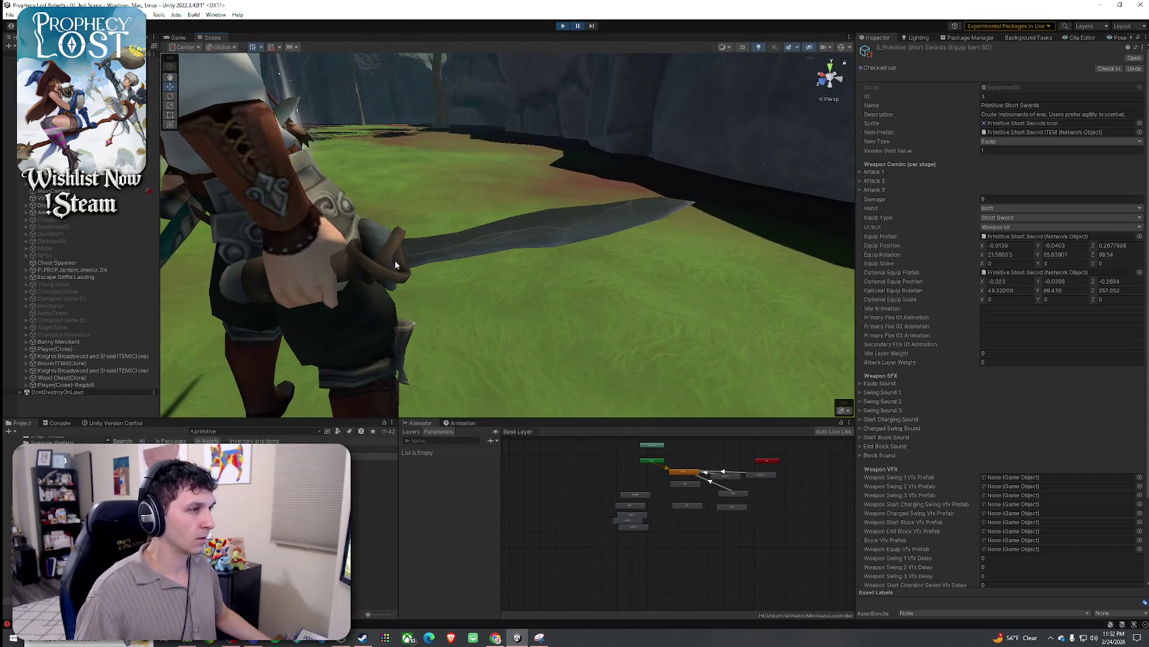
left_click(395, 264)
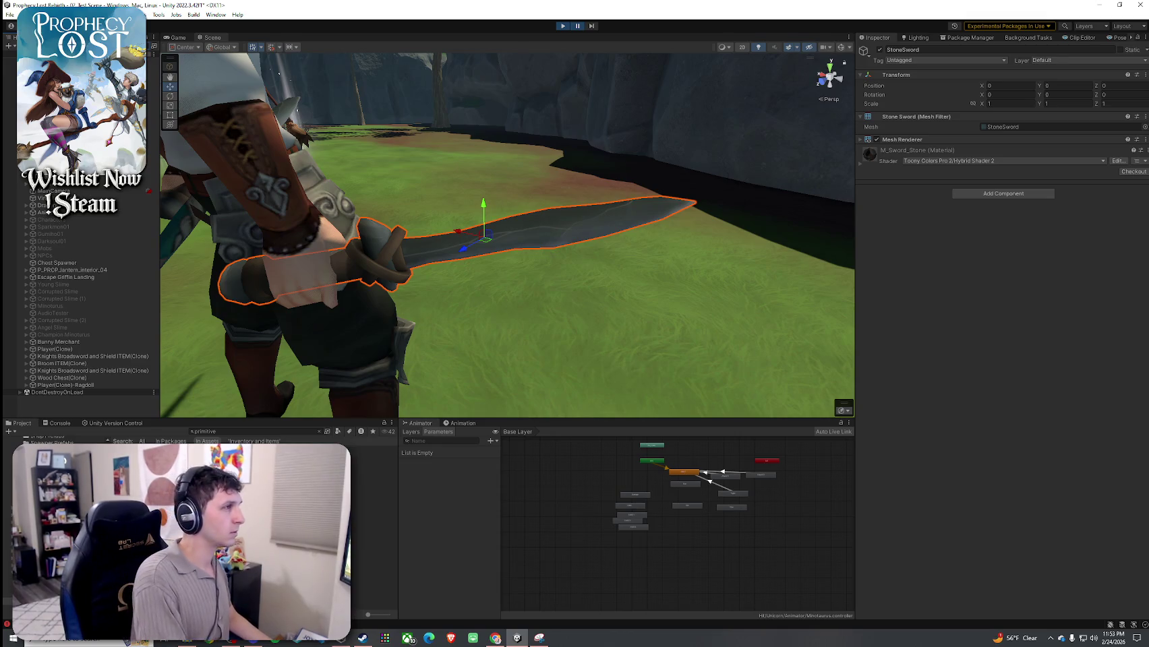
type("sword")
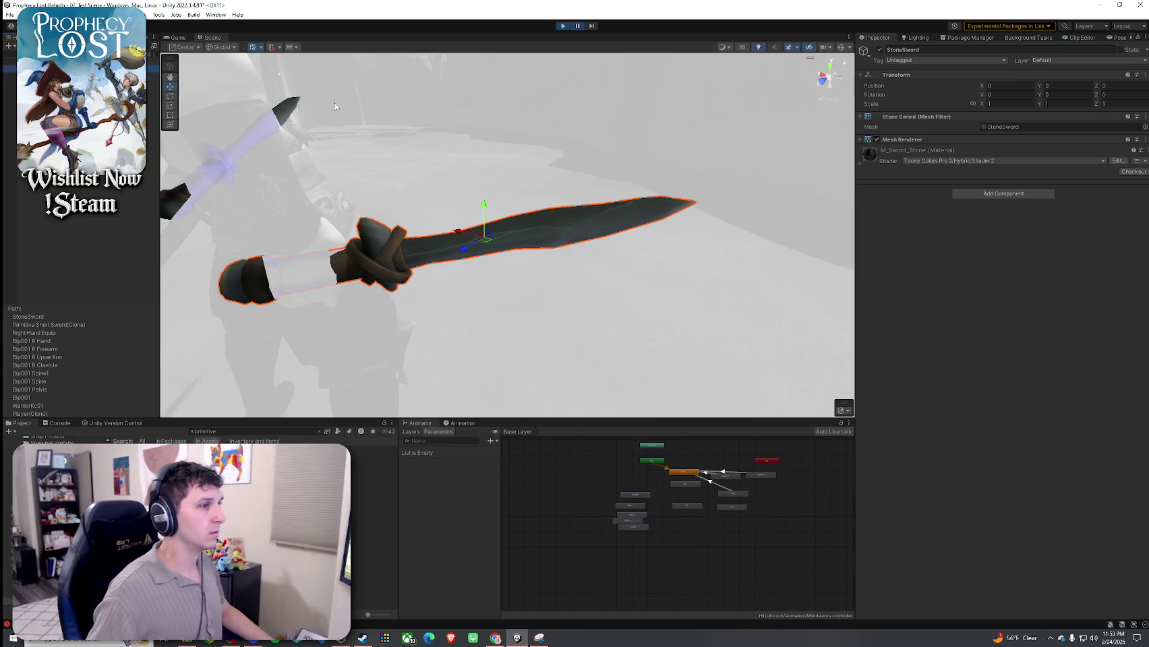
left_click(153, 55)
left_click(148, 46)
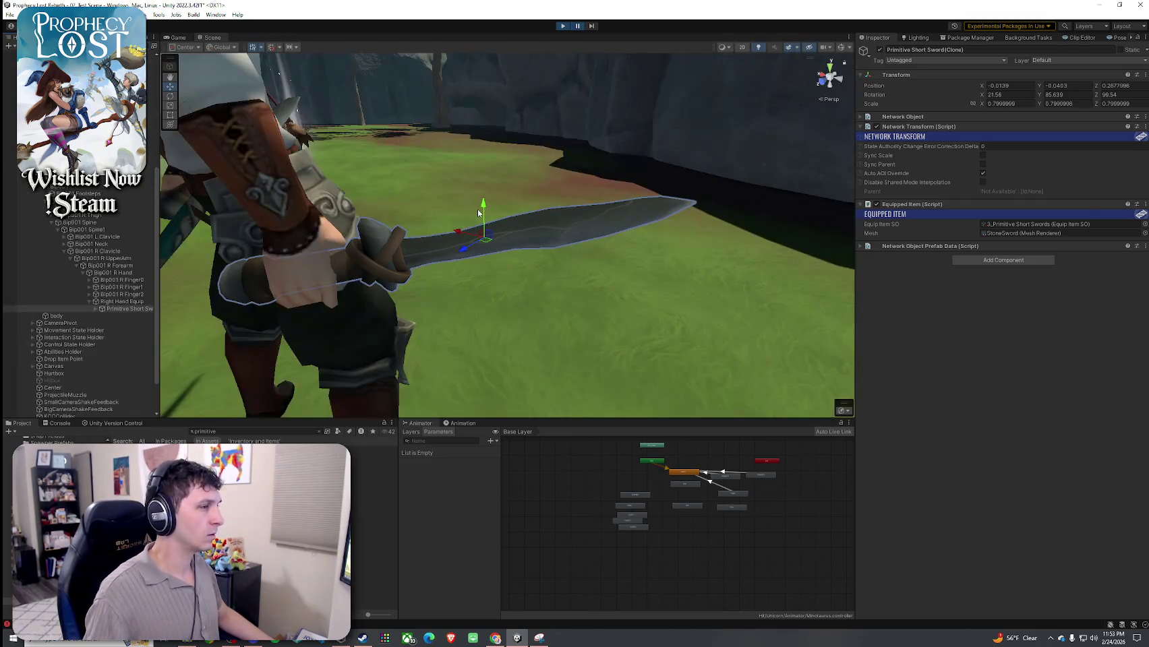
Set the right-hand sword to rotation 25.704, 74.566, 95.839 and position -0.0625, -0.0179, 0.2396
left_click(147, 47)
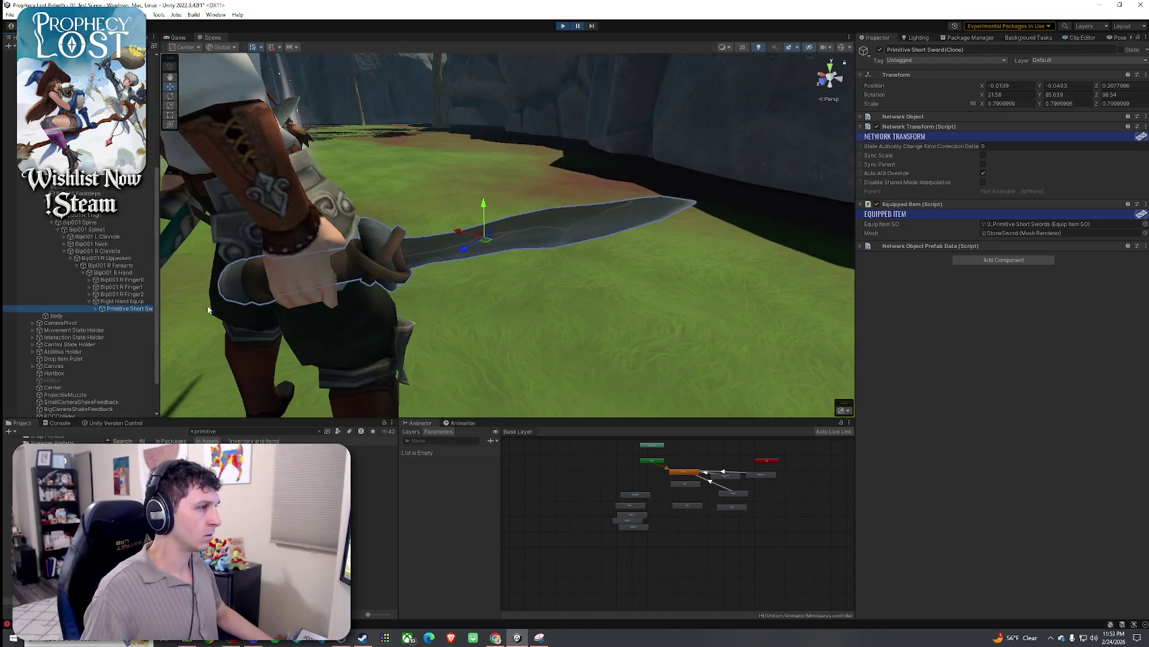
mouse_move(466, 245)
left_mouse_down()
mouse_move(392, 237)
mouse_move(431, 223)
left_mouse_up()
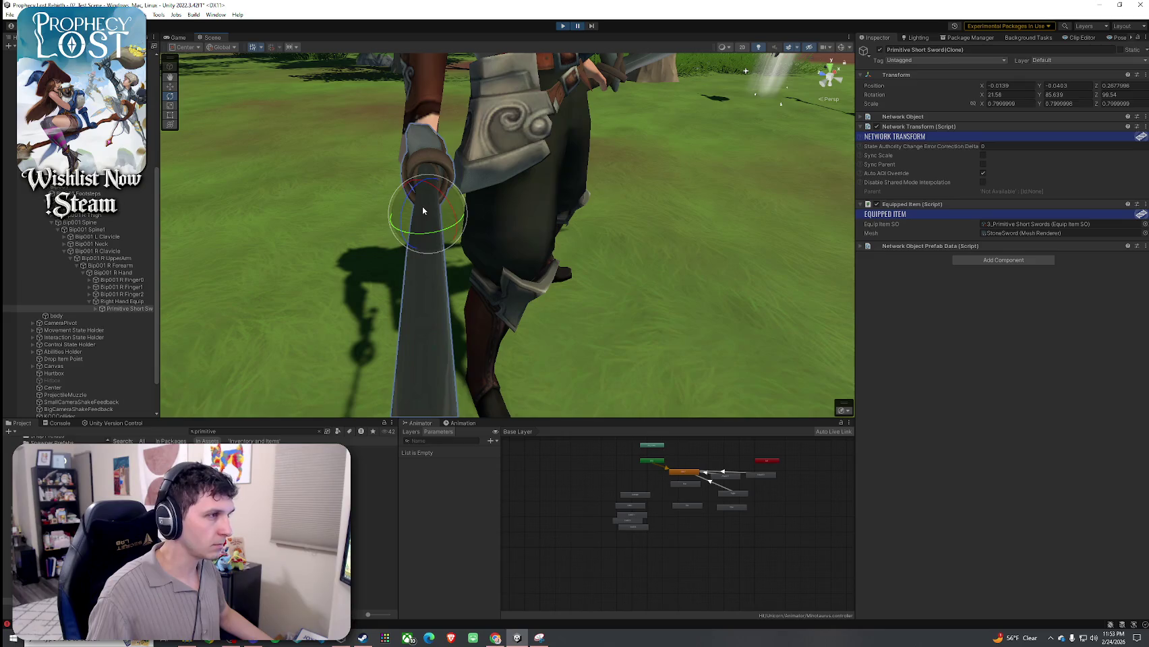
mouse_move(423, 211)
left_mouse_down()
mouse_move(626, 179)
mouse_move(578, 191)
left_mouse_up()
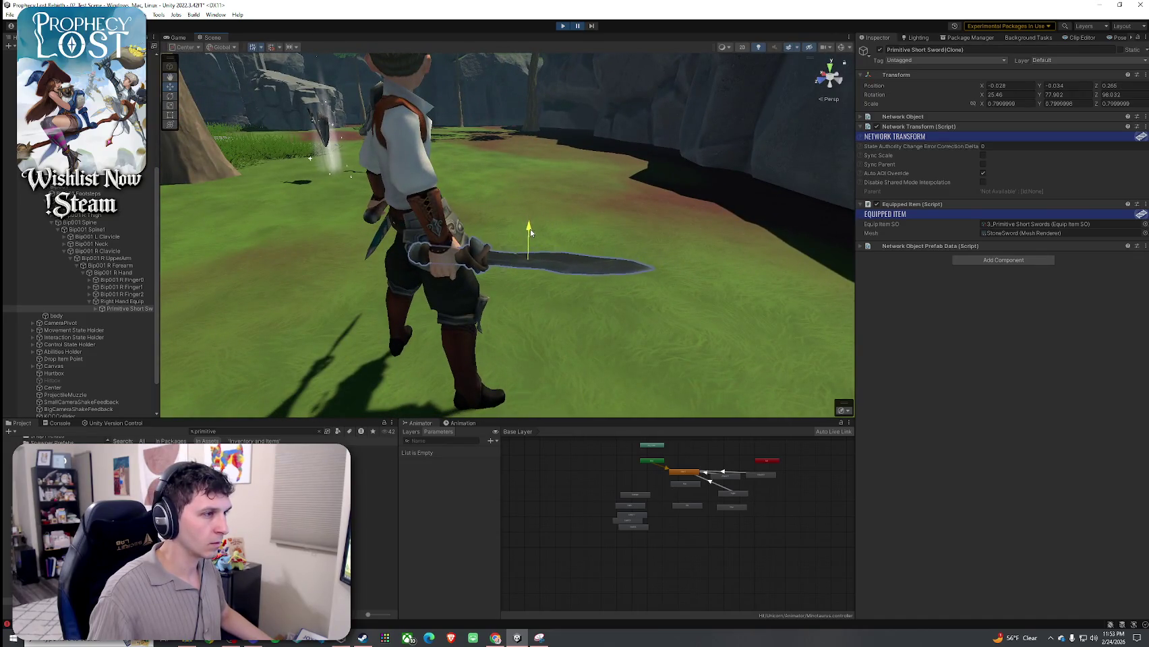
left_click_drag(529, 227, 624, 250)
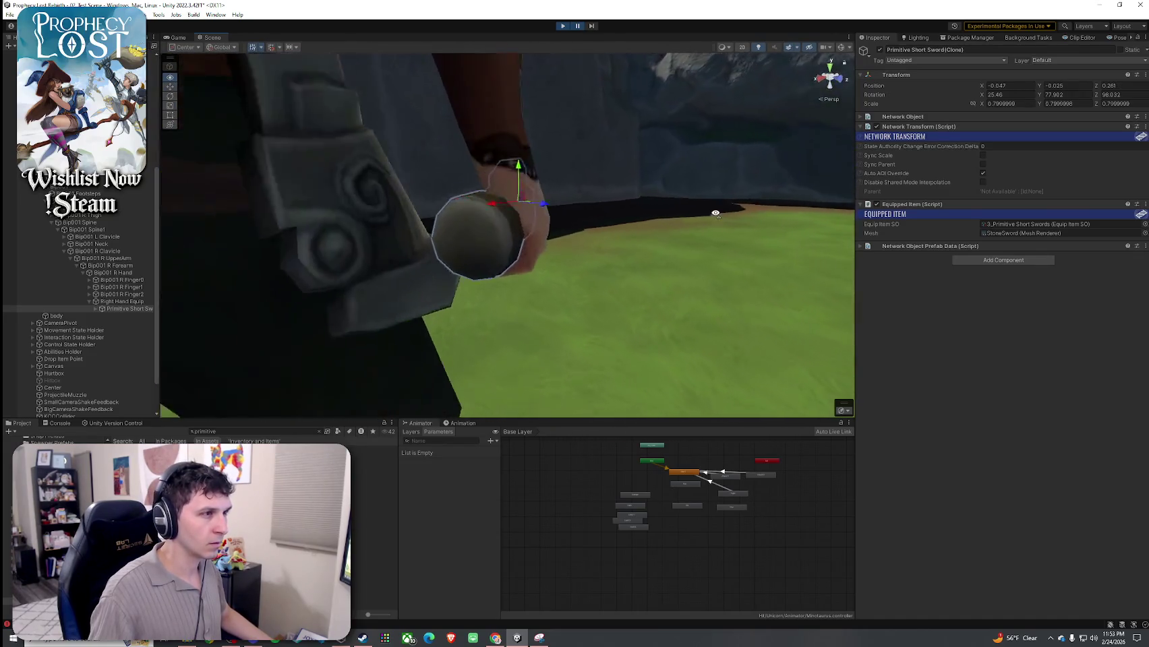
mouse_move(405, 202)
left_mouse_down()
mouse_move(363, 199)
mouse_move(491, 218)
mouse_move(475, 232)
mouse_move(431, 231)
mouse_move(461, 241)
mouse_move(740, 242)
mouse_move(581, 220)
mouse_move(498, 191)
mouse_move(299, 177)
mouse_move(621, 151)
mouse_move(669, 135)
mouse_move(661, 166)
left_mouse_up()
key("e")
key("w")
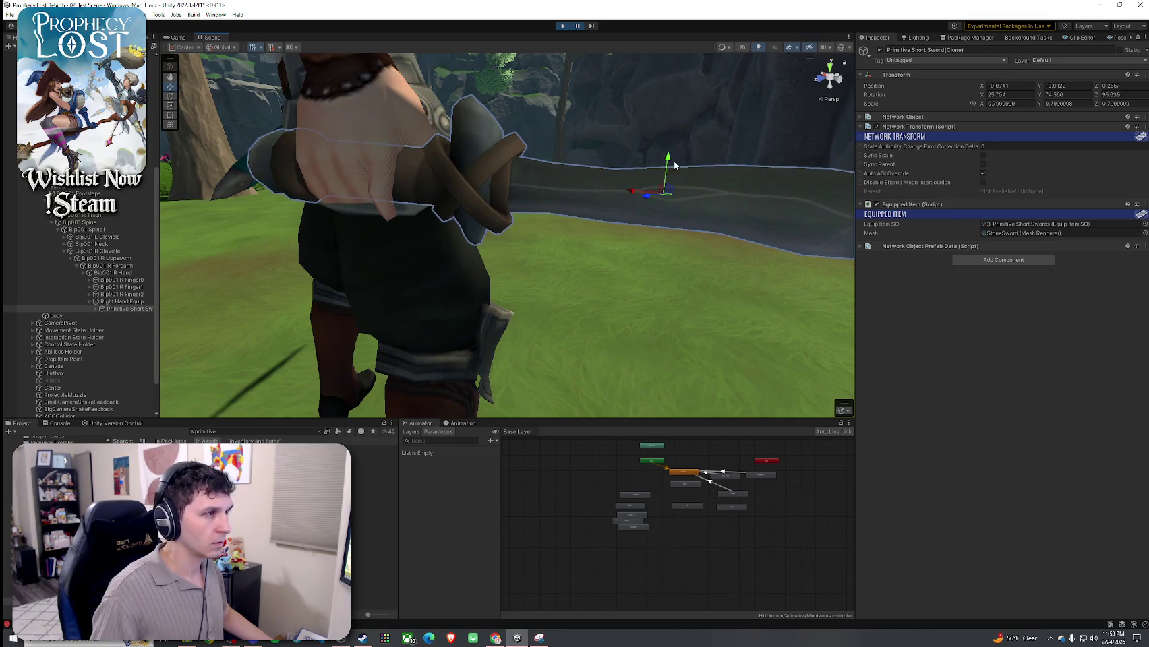
scroll(669, 160, "up", 5)
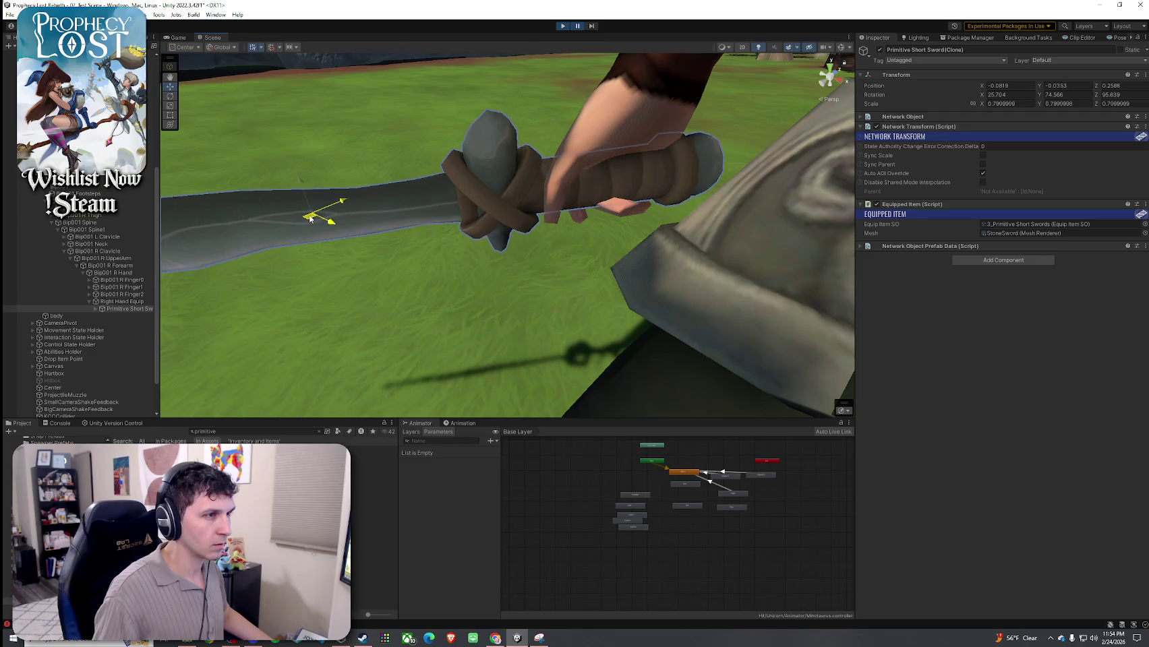
mouse_move(320, 221)
left_mouse_down()
mouse_move(340, 225)
mouse_move(322, 188)
mouse_move(459, 216)
mouse_move(735, 170)
mouse_move(350, 239)
left_mouse_up()
left_click_drag(128, 253, 75, 260)
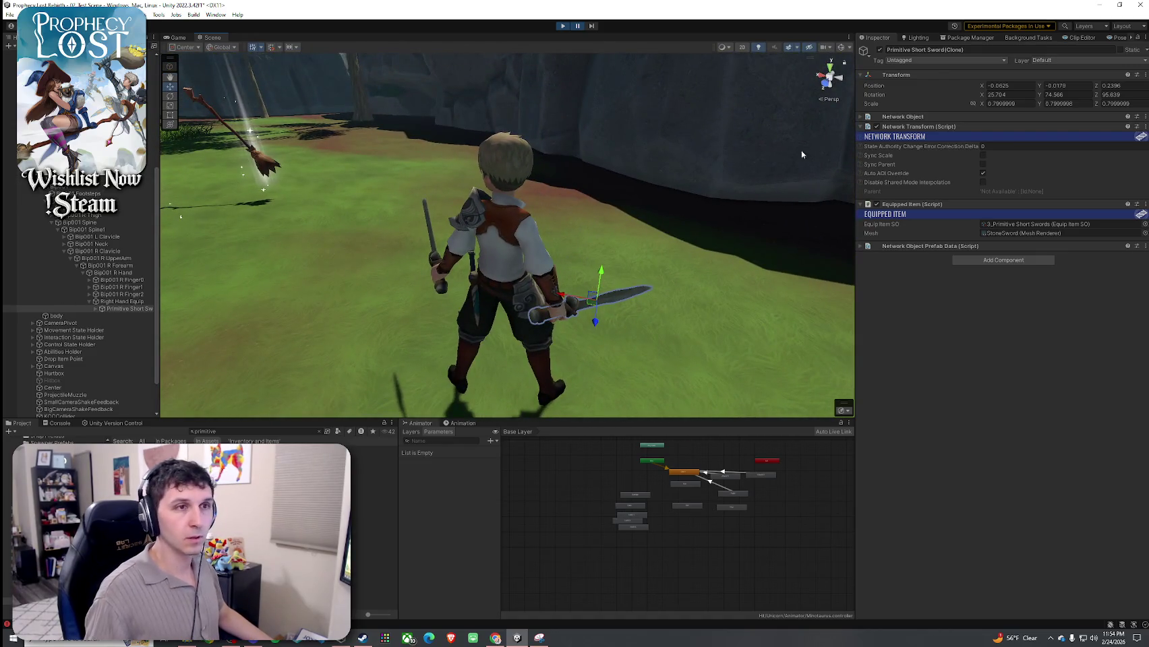
key("super+shift+s")
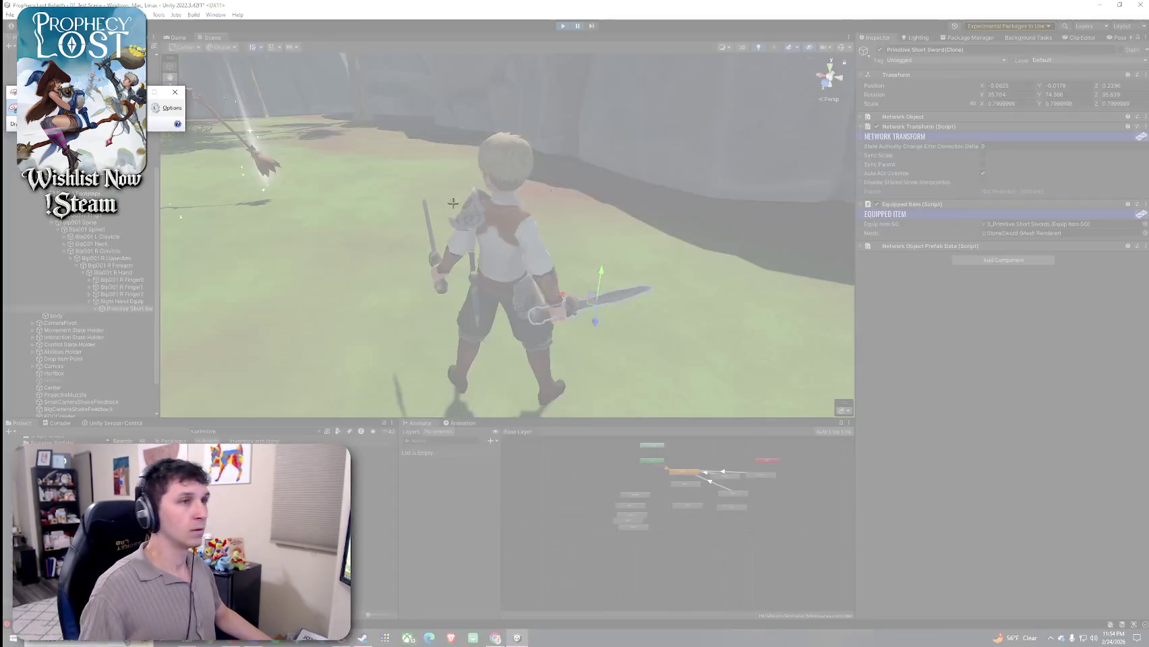
Snip the sword's Transform values, then select the Primitive Short Swords equip item data
mouse_move(859, 69)
left_mouse_down()
mouse_move(1098, 133)
mouse_move(1146, 117)
left_mouse_up()
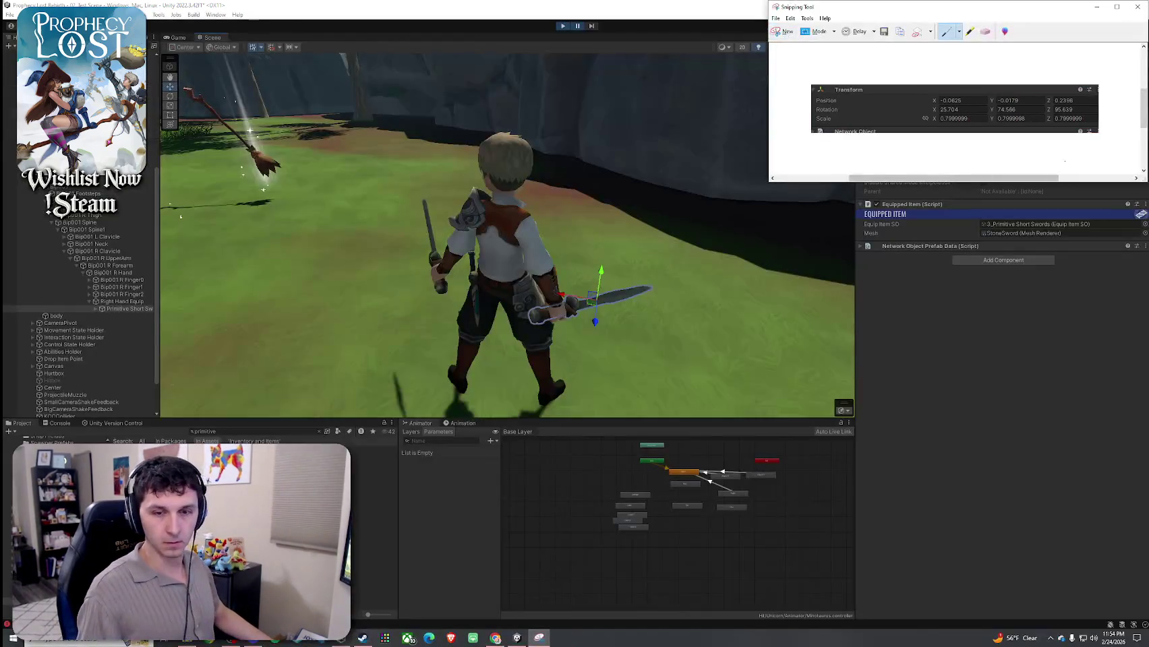
left_click(1137, 6)
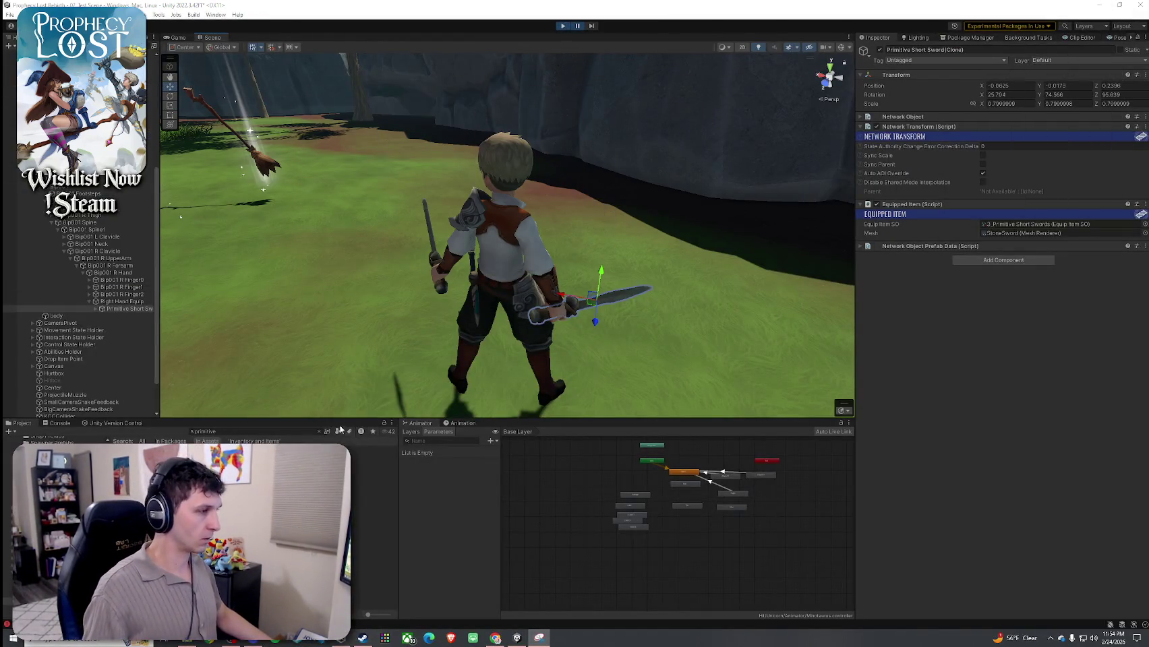
left_click(374, 464)
left_click(374, 456)
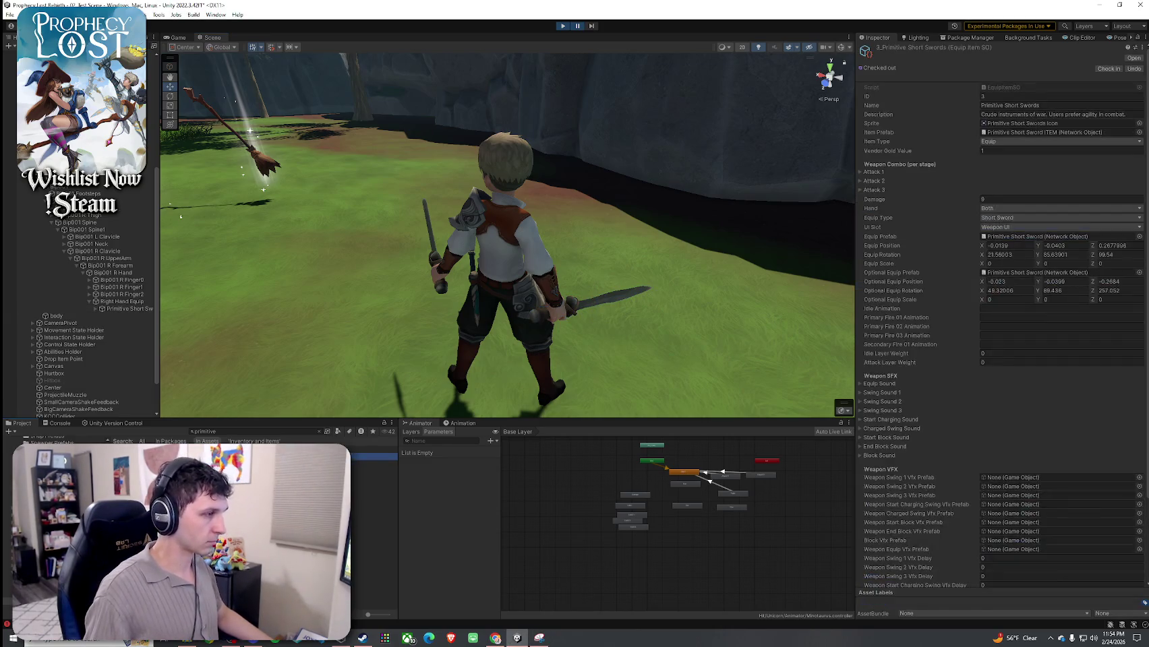
Enter Equip Position -0.0625, -0.0179, 0.2396 and Equip Rotation 25.704, 74.566, 95.839
left_click(1004, 247)
type("-0.0625")
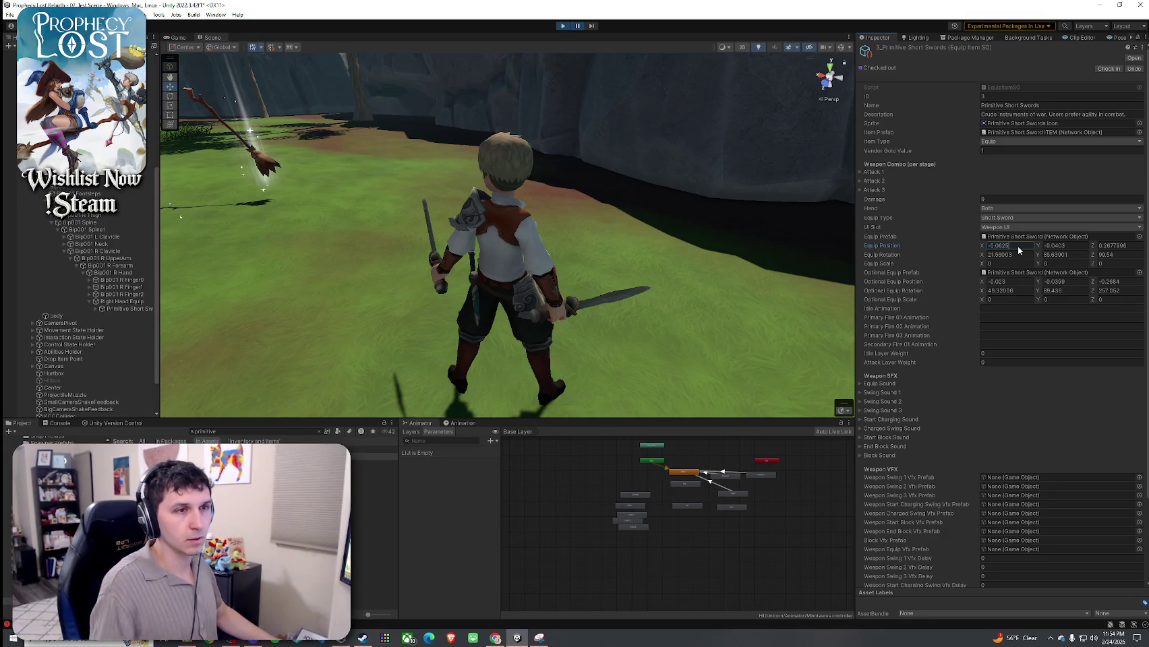
left_click(1072, 248)
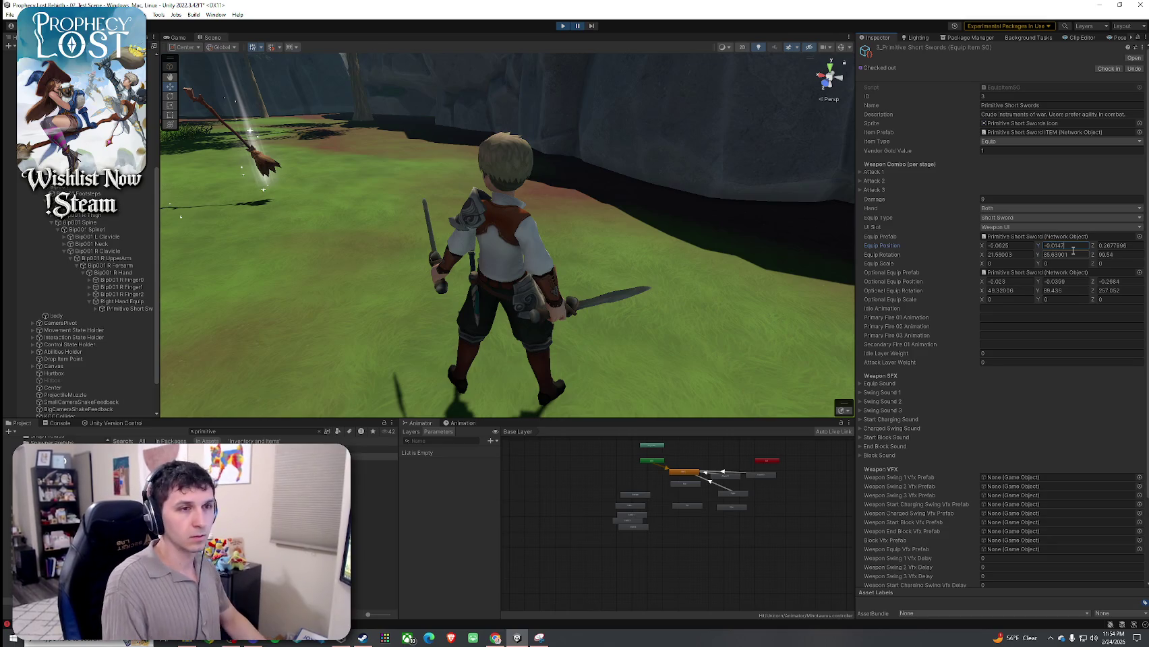
key("Tab")
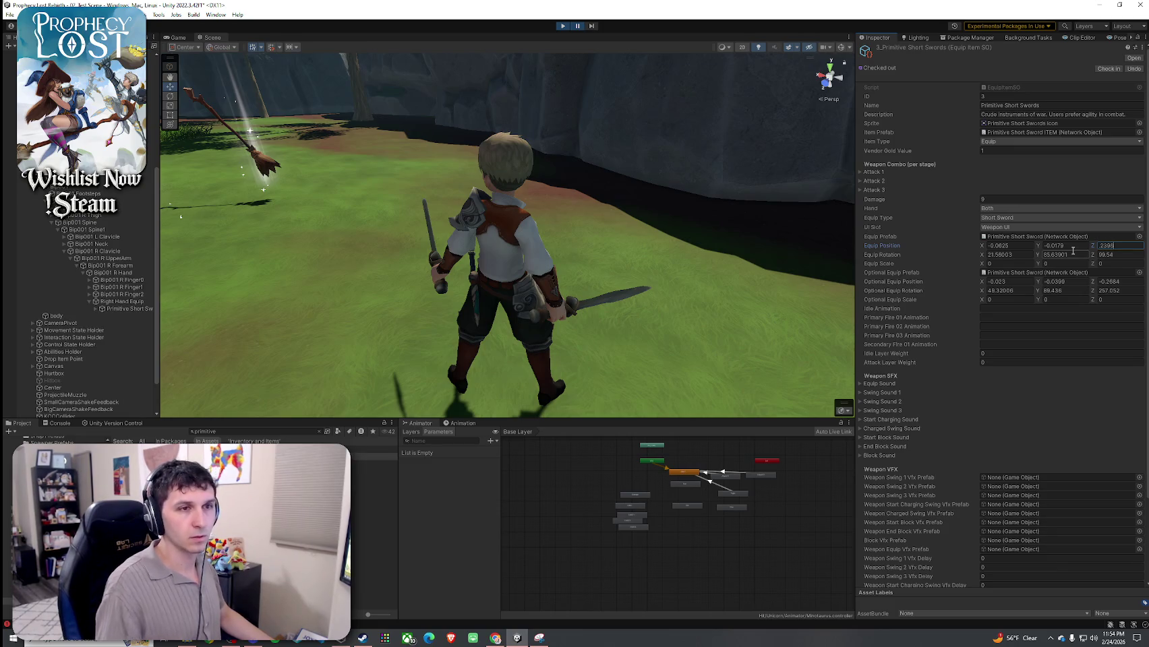
key("Tab")
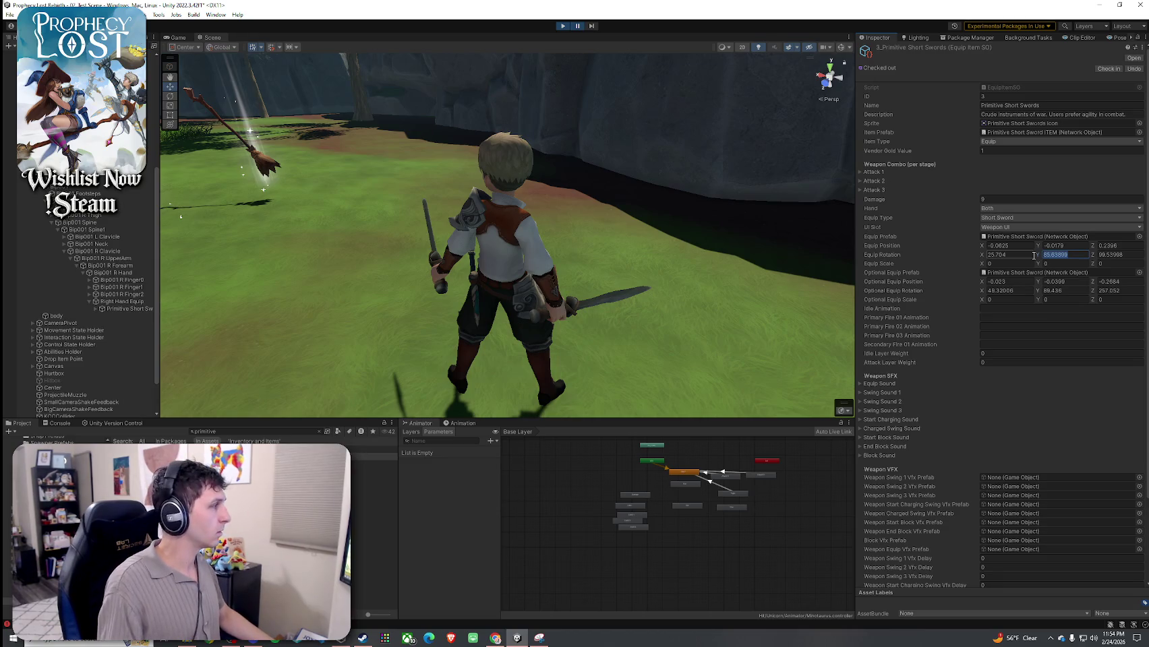
type(".566")
key("Tab")
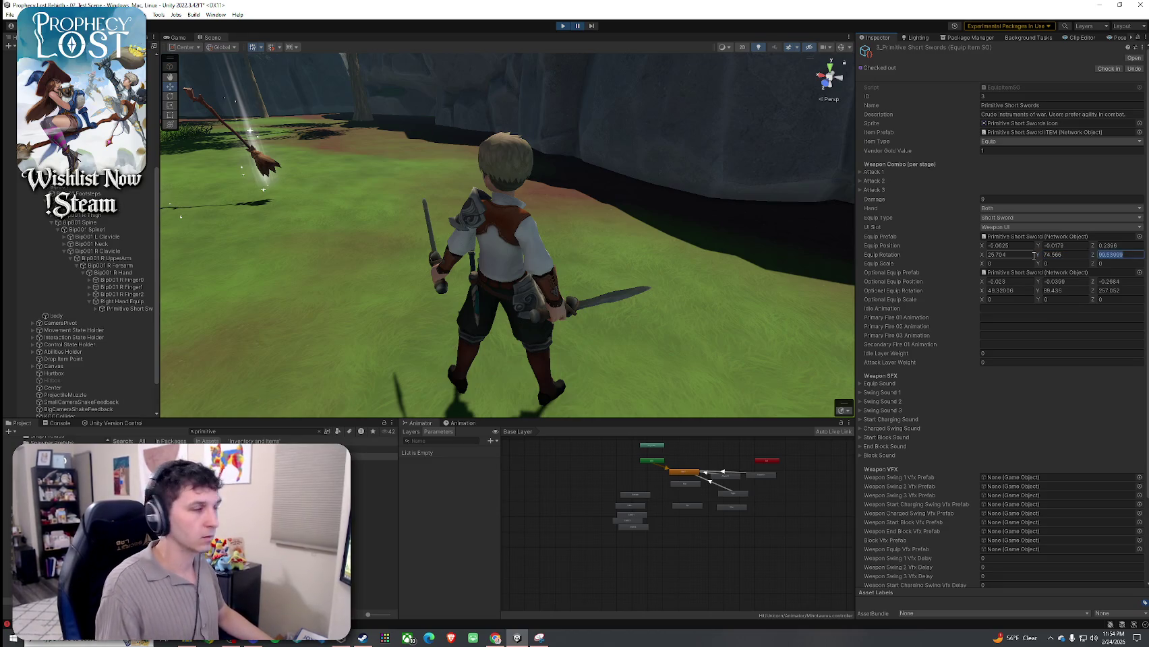
type("95")
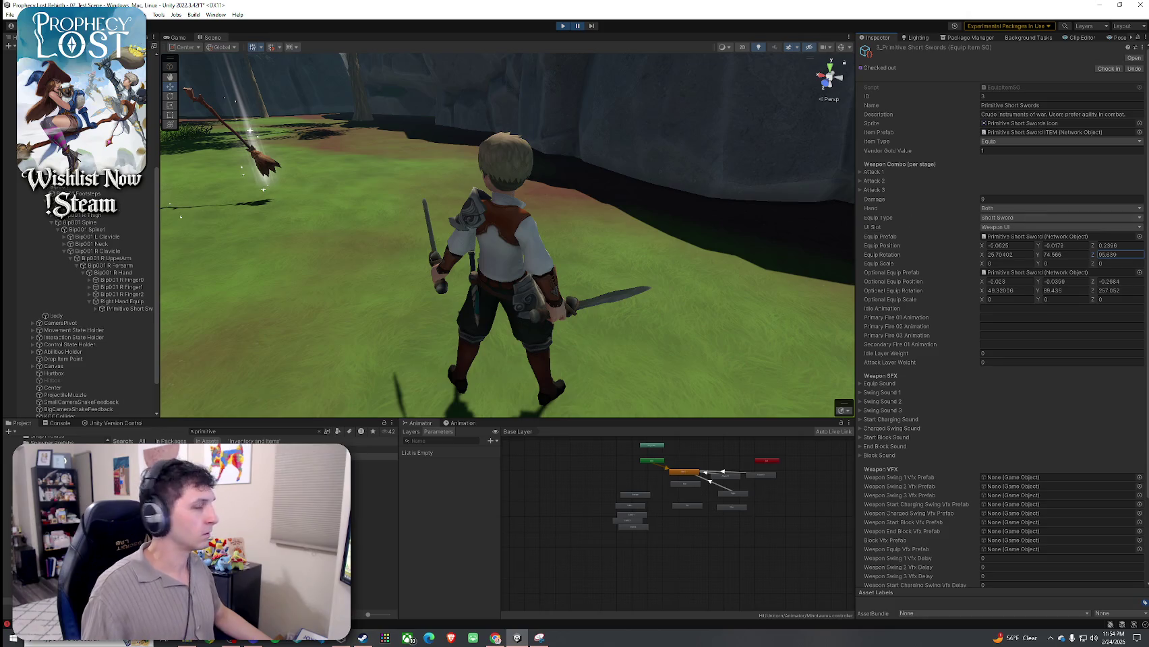
Restart play mode, start the game from the title screen and pick up the swords
left_click(563, 26)
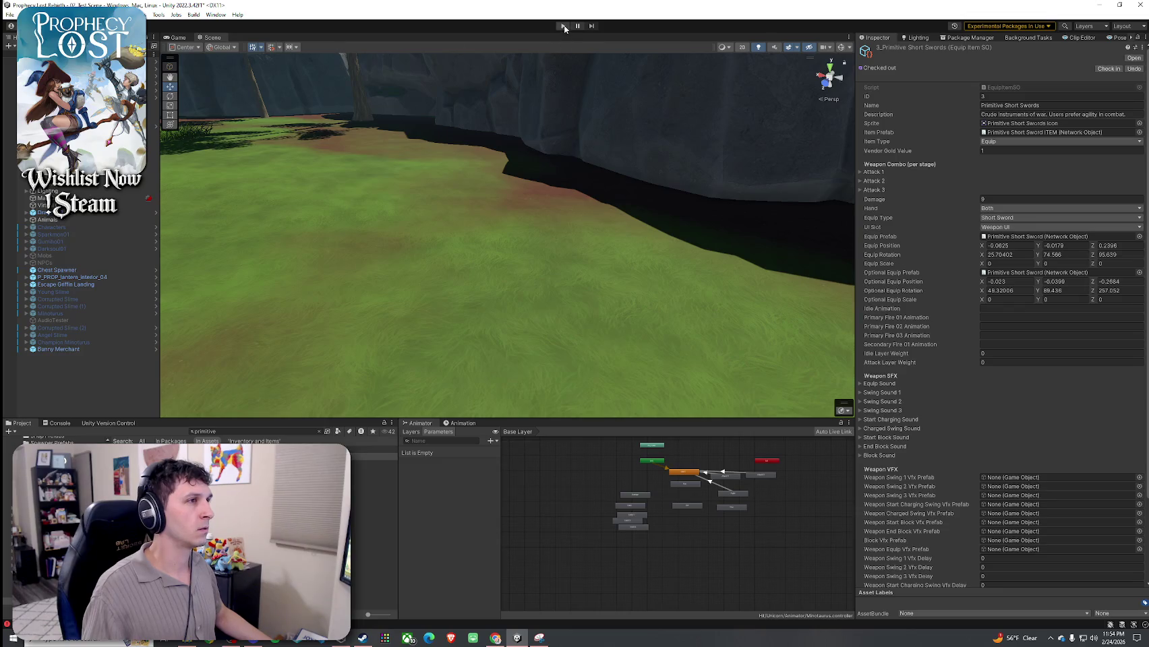
left_click(563, 26)
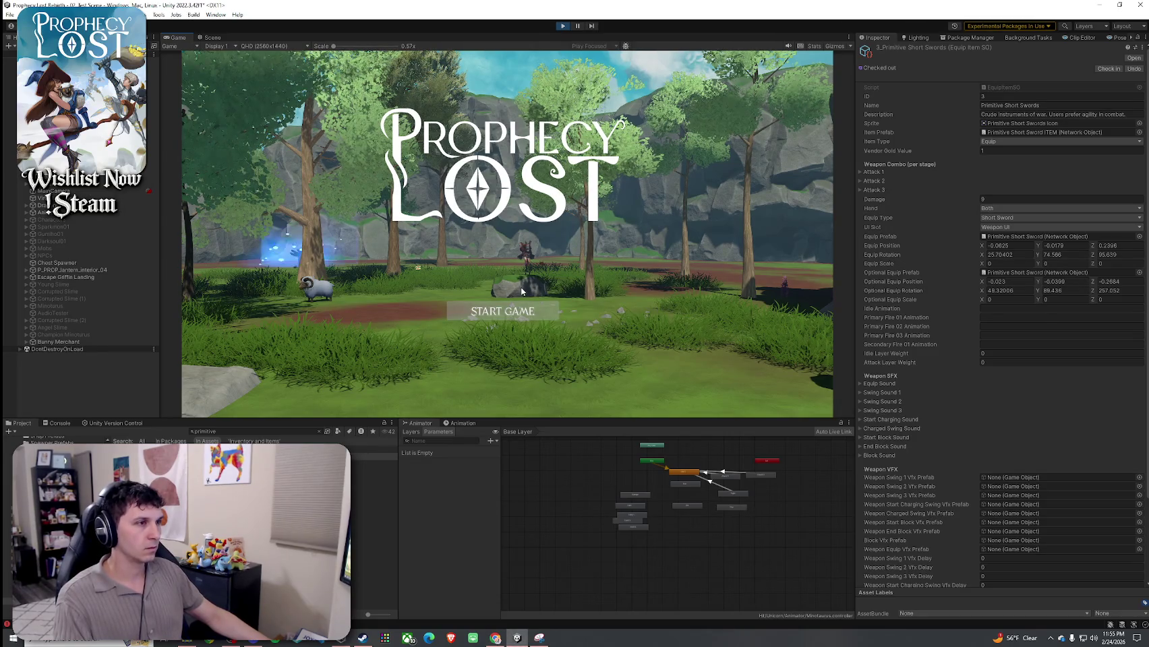
left_click(524, 321)
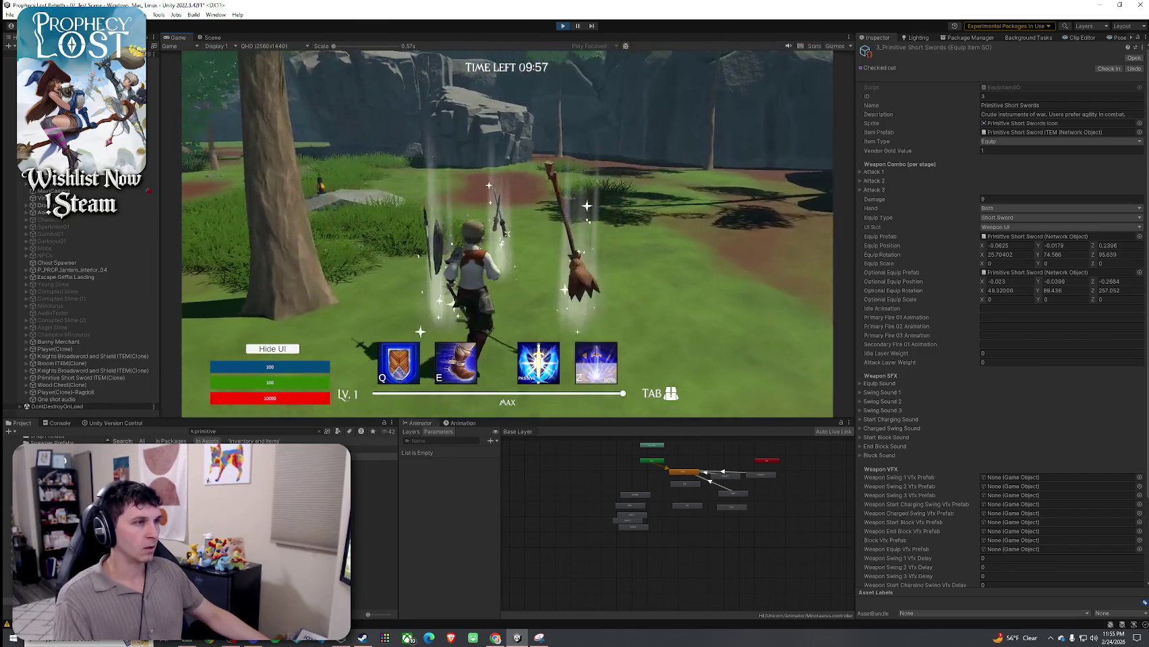
key("Tab")
key("Tab")
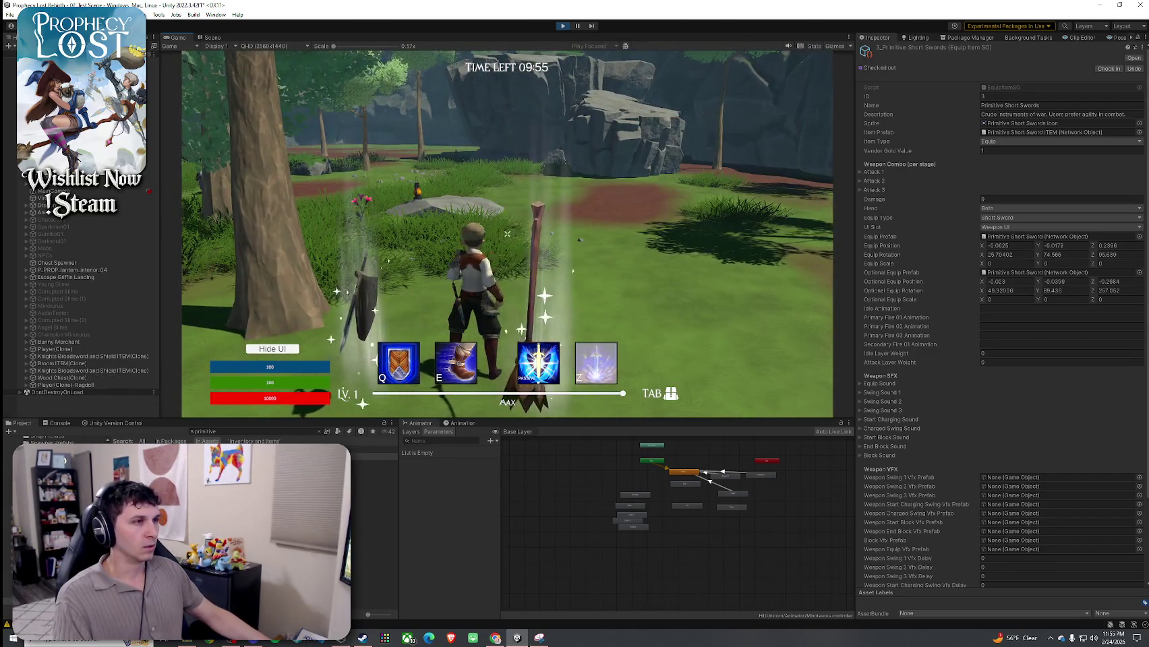
key("Tab")
key("Tab")
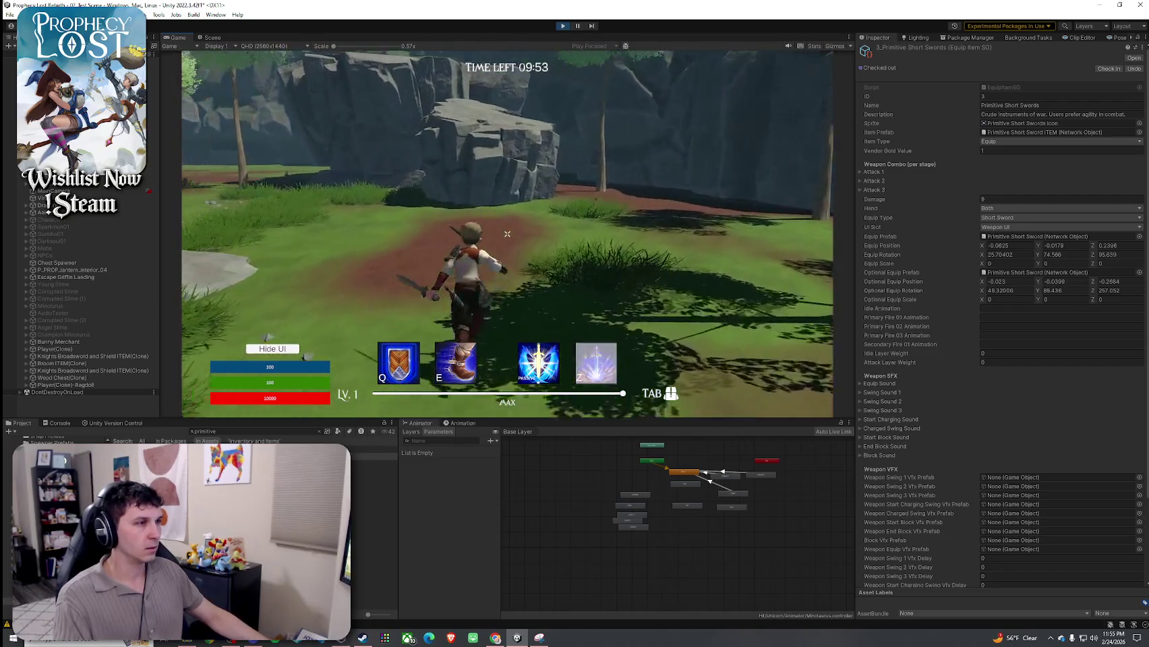
Run toward the trees and rocks, turn toward the enemy, jump, and run to the cliff
key("w")
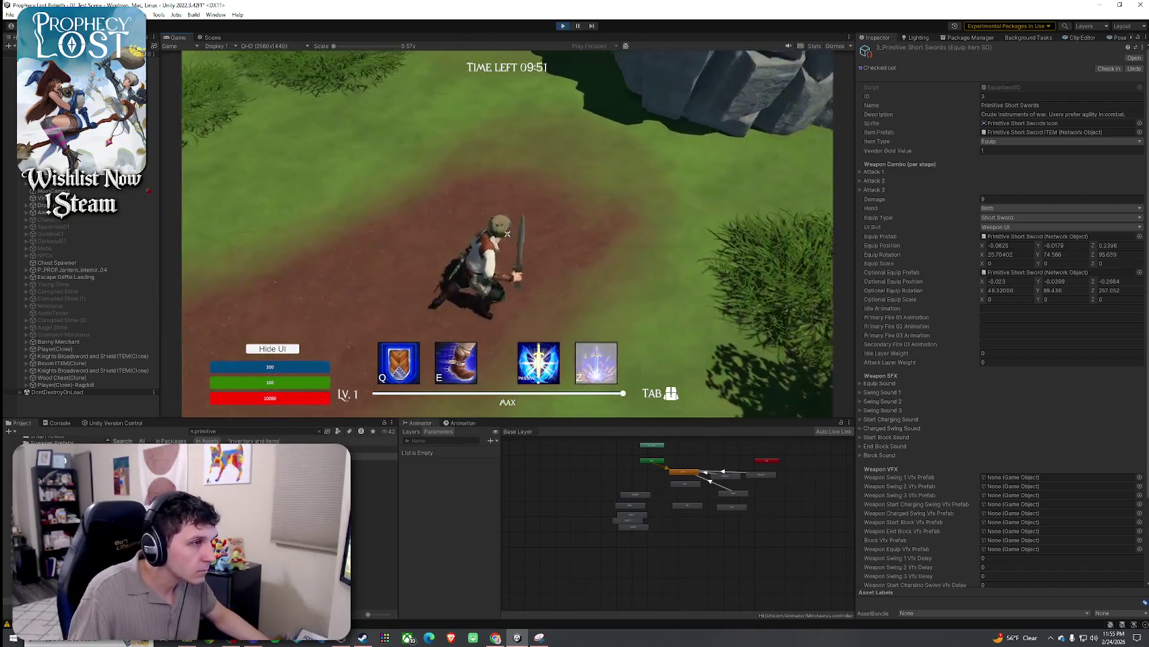
key("w")
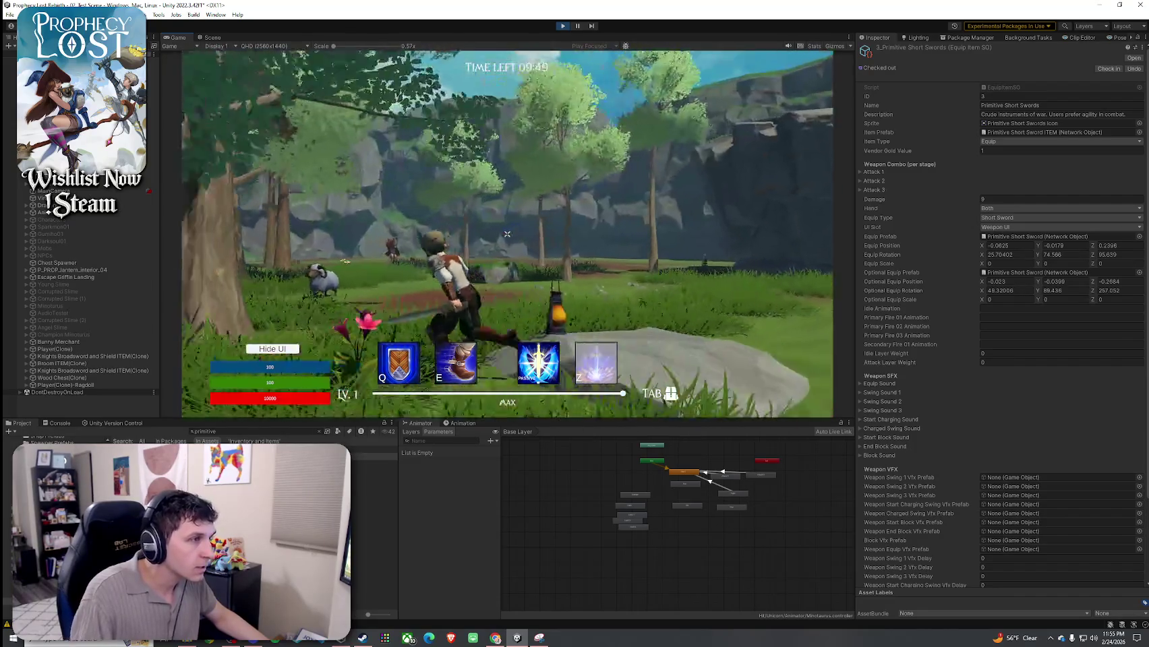
key("w")
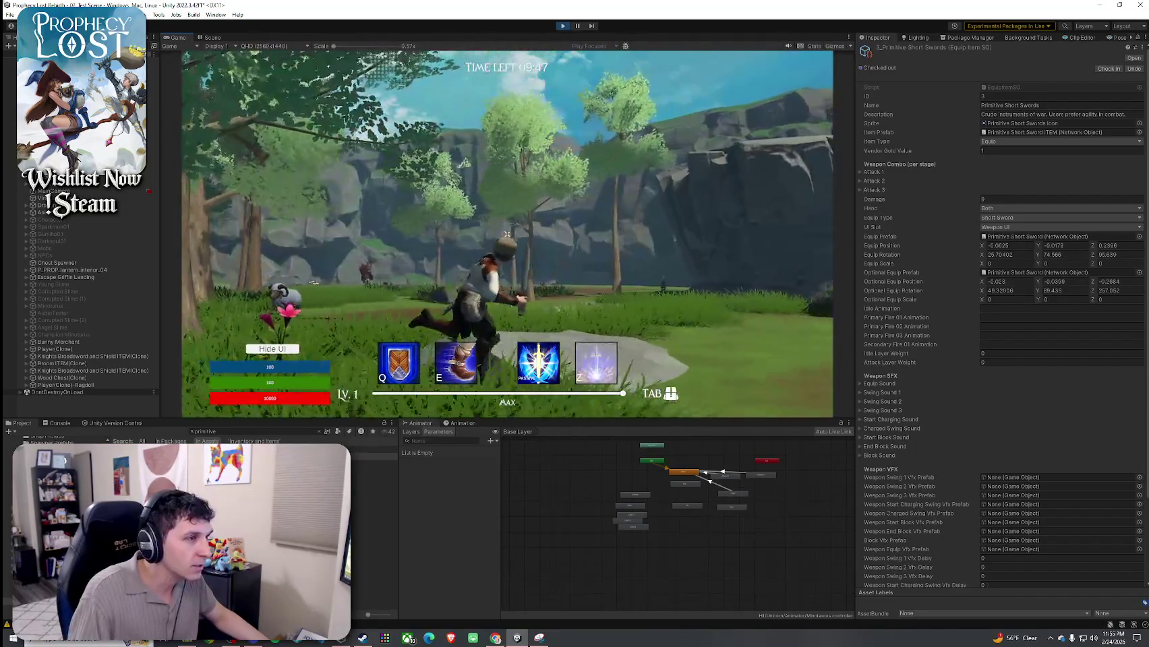
key("w")
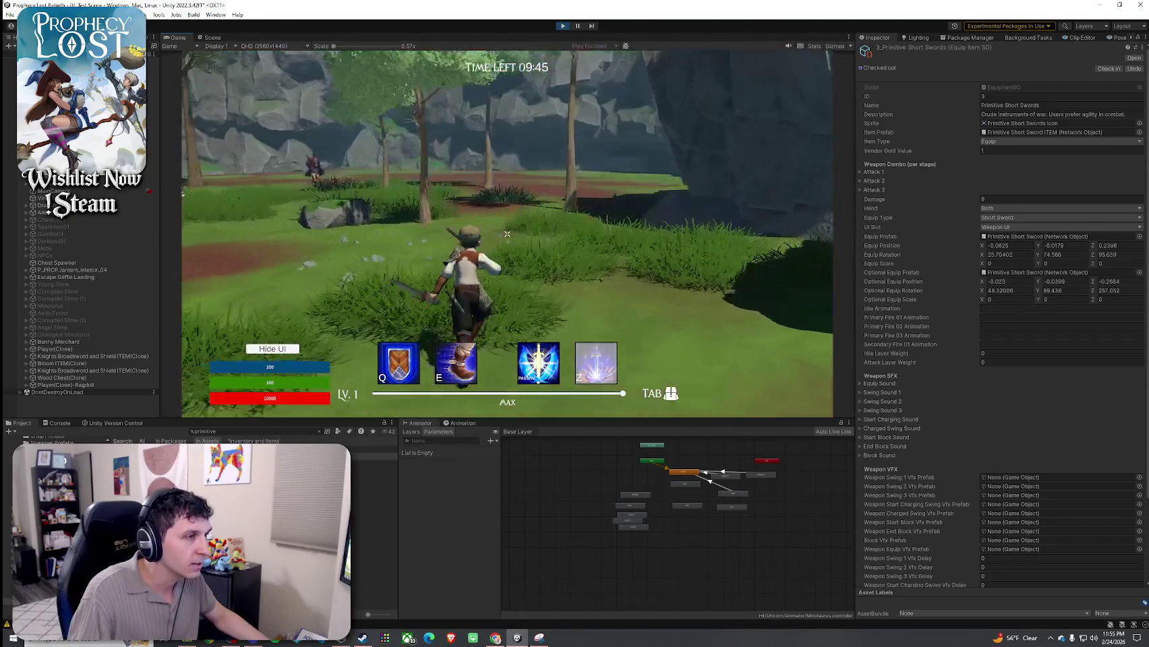
key("w")
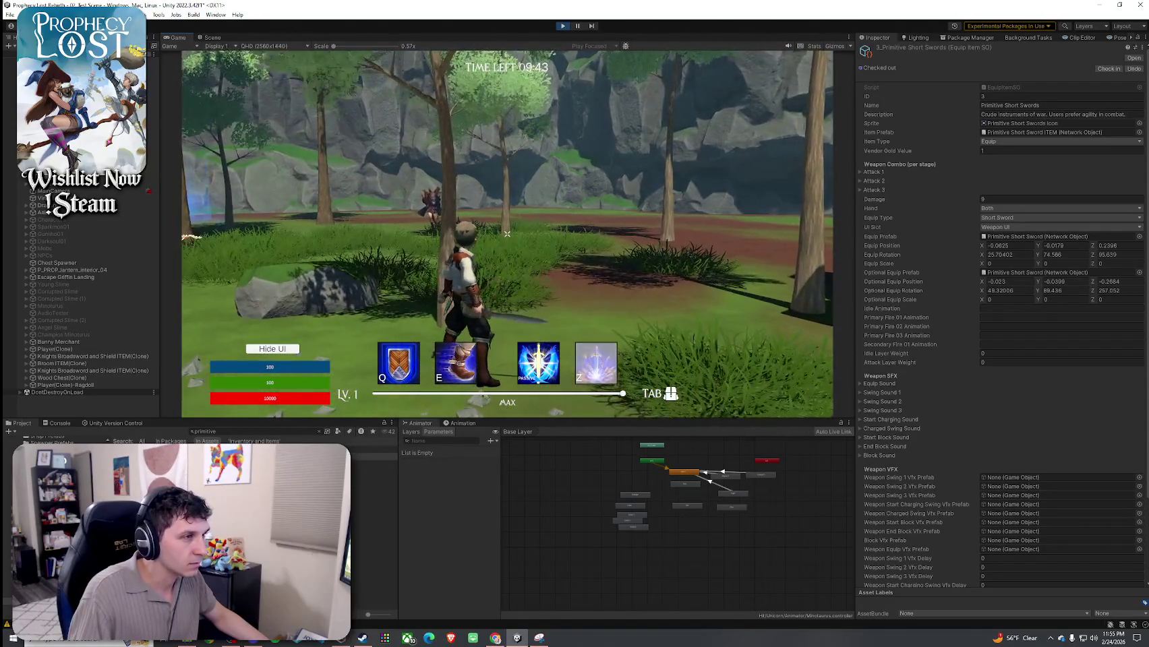
key("w")
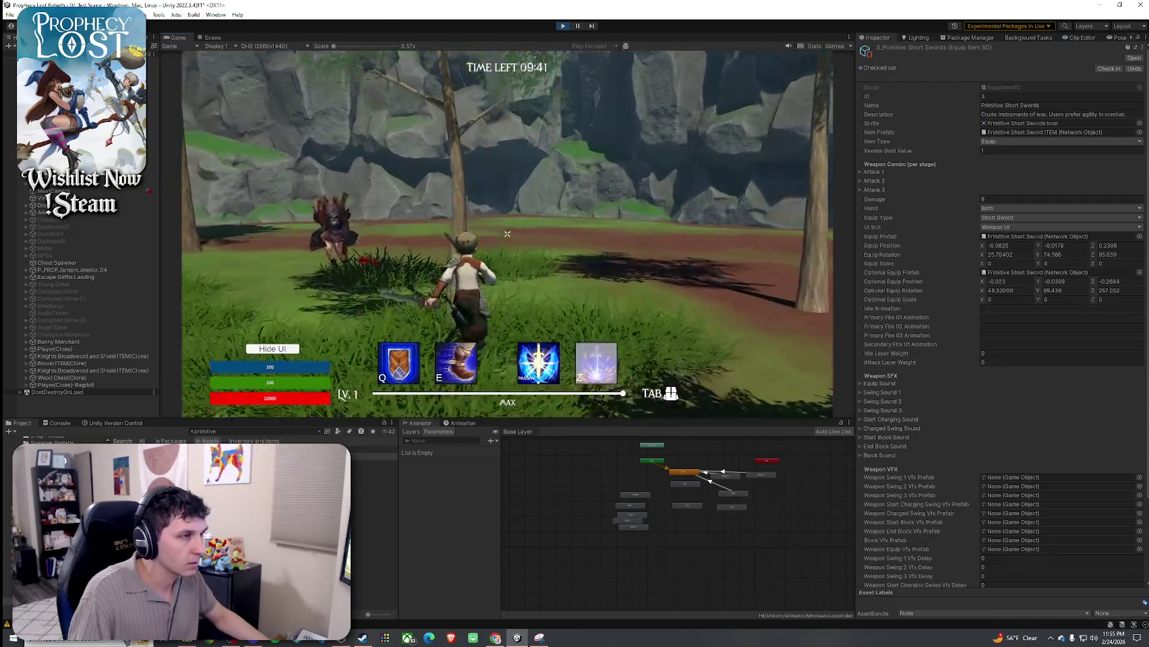
key("a")
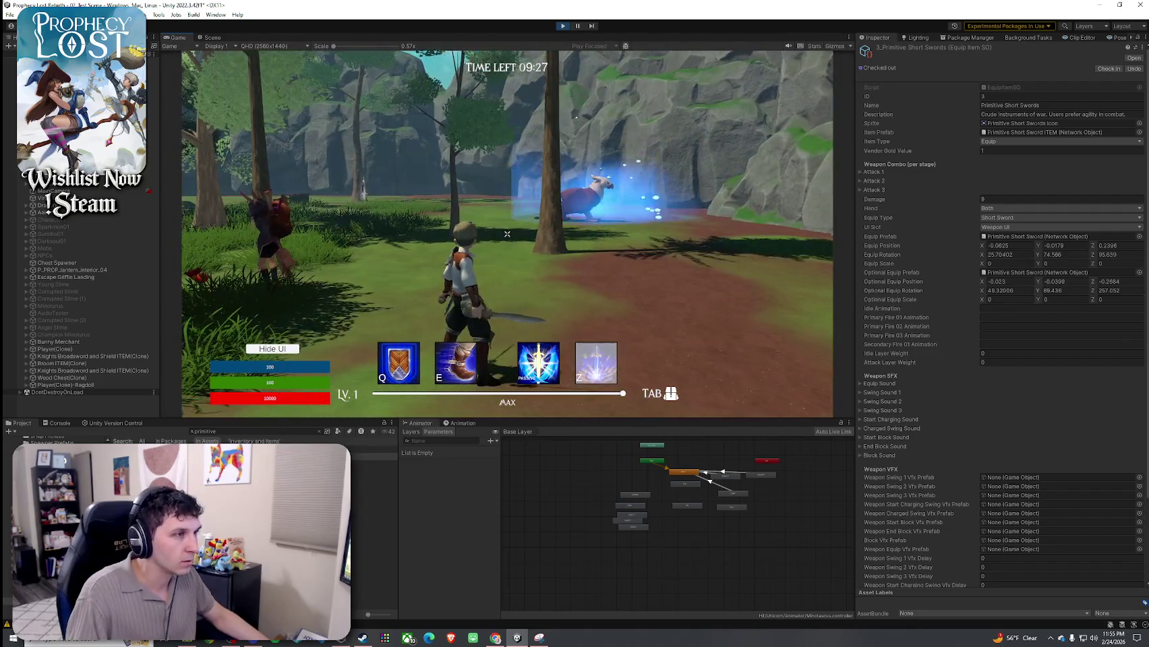
key("space")
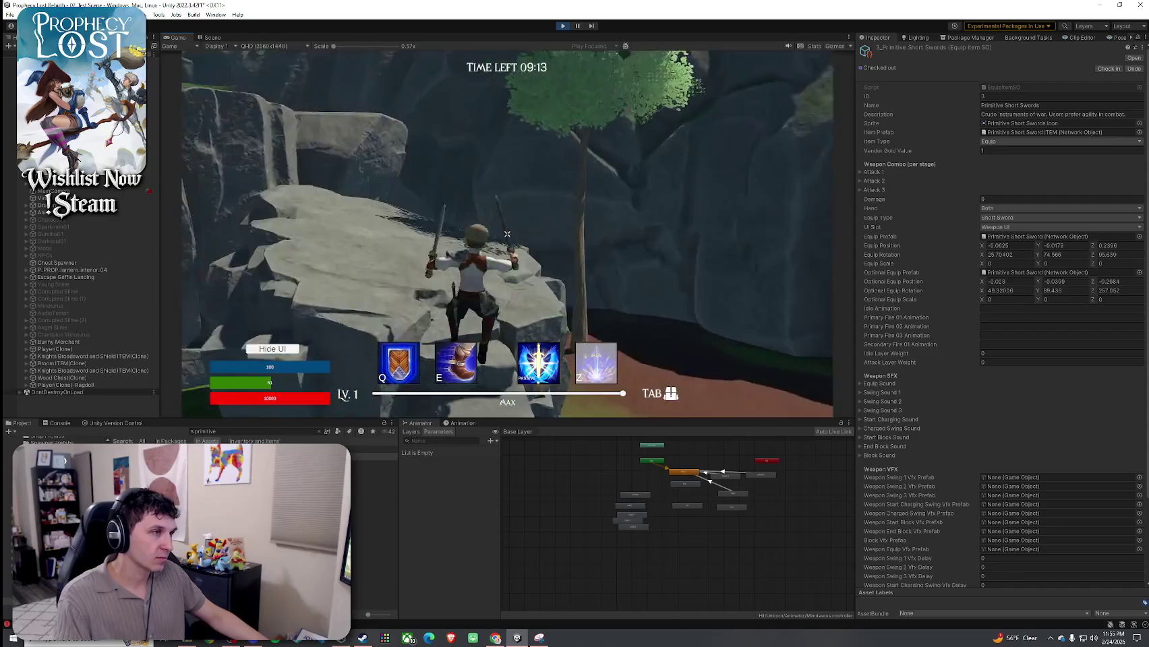
key("w")
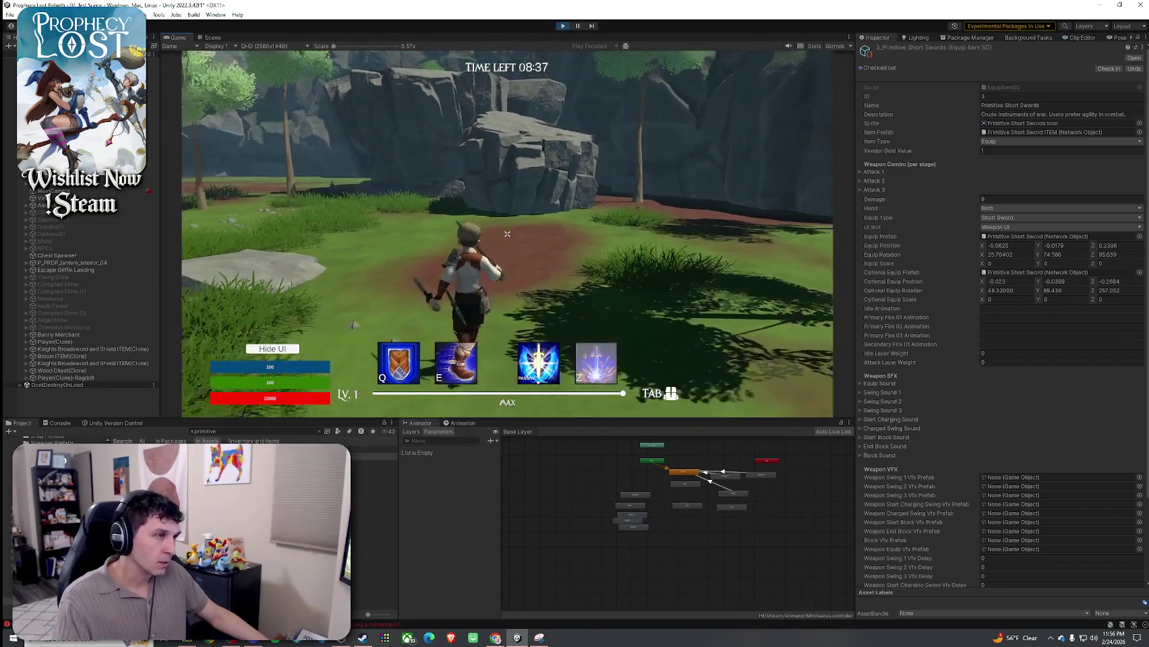
key("Tab")
Unequip the short swords and drop them on the ground
left_click(693, 141)
right_click(651, 192)
key("Tab")
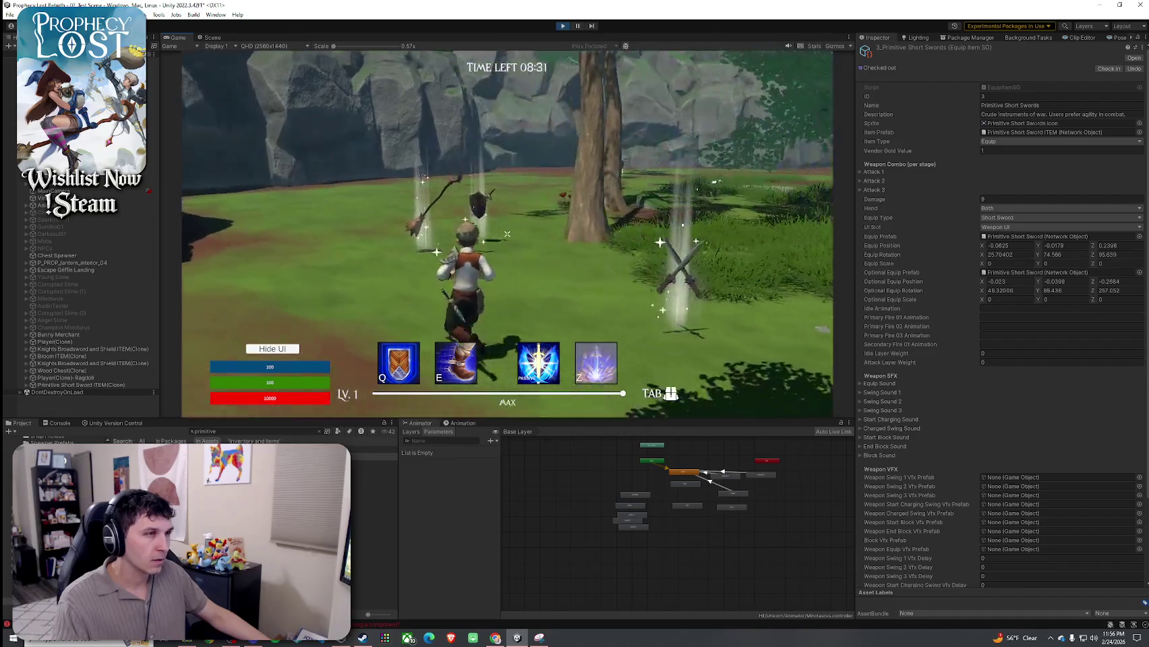
Pick up the glowing sword and shield and attack with a few swings
key("w")
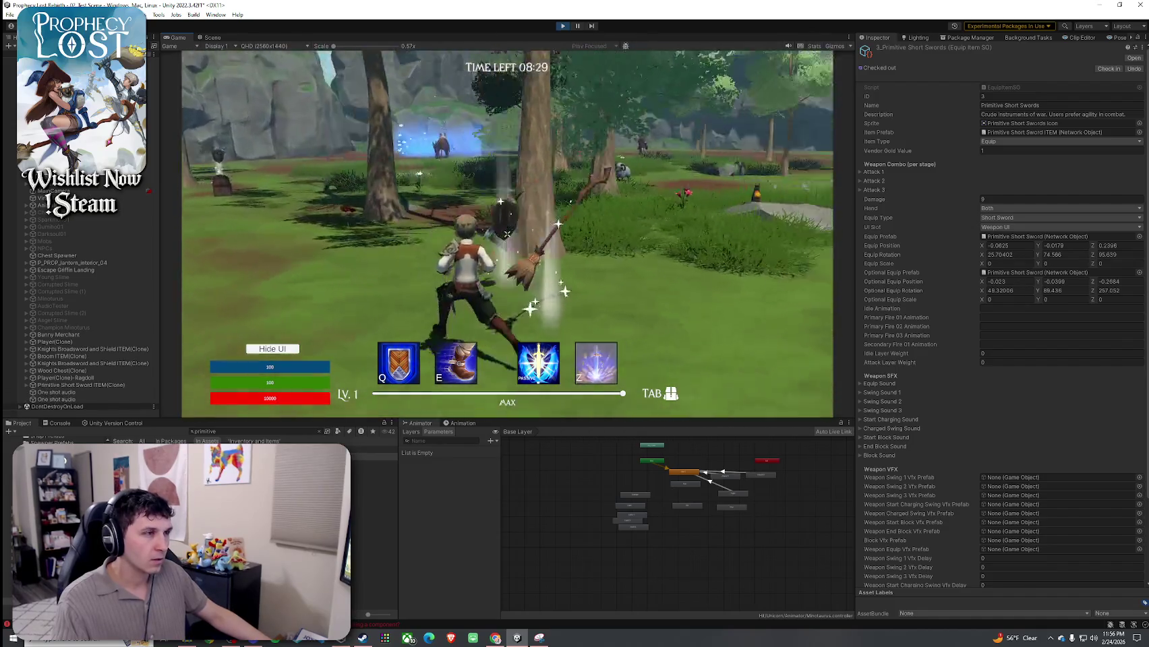
key("f")
key("Tab")
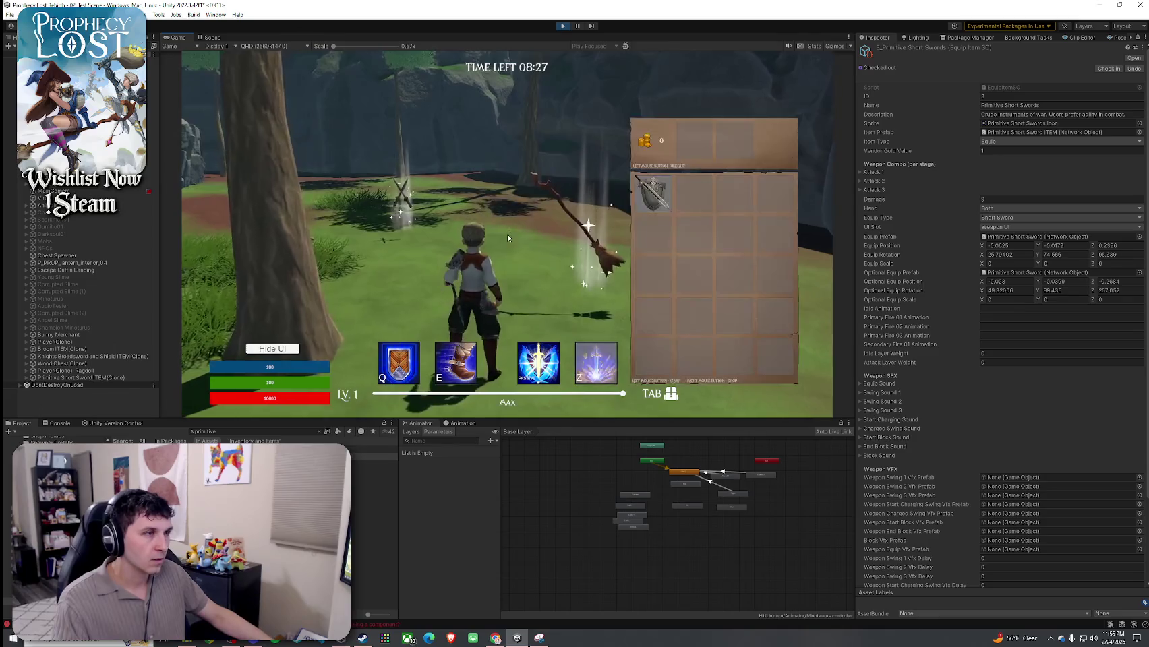
key("Tab")
key("w")
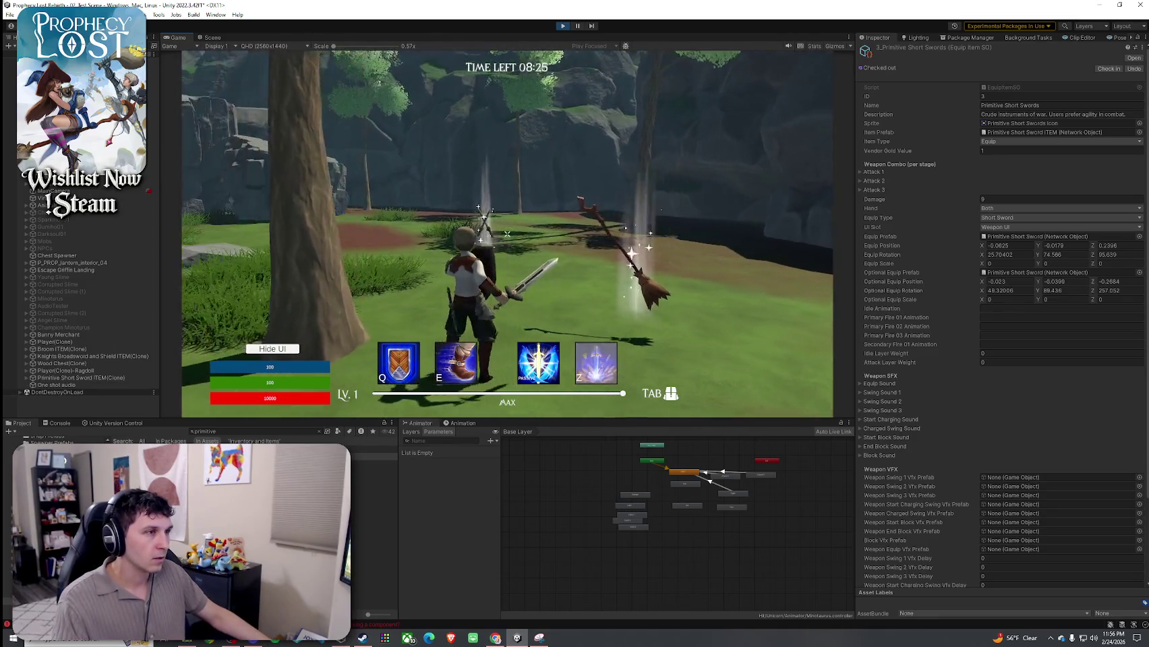
left_click(507, 233)
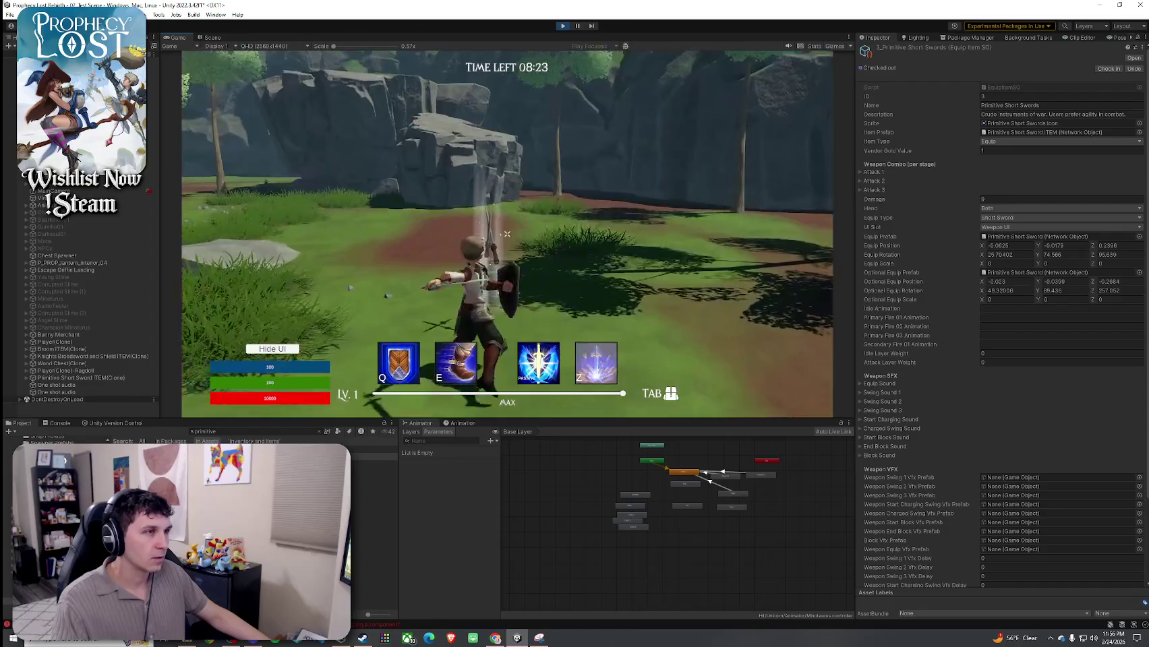
left_click(507, 233)
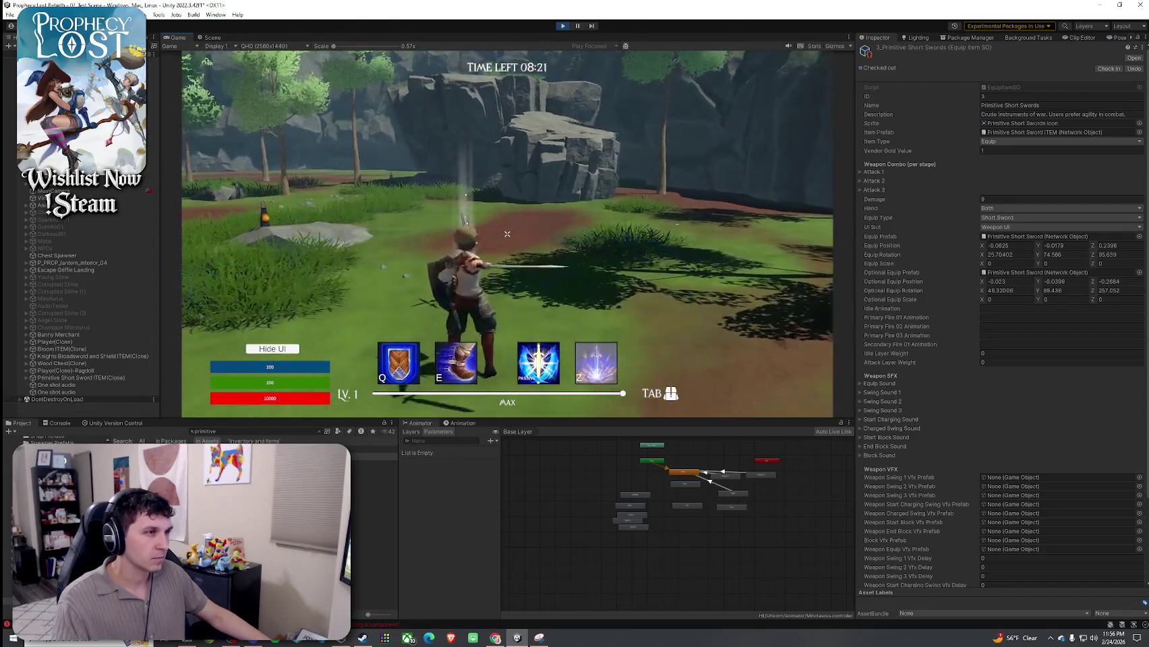
left_click(507, 233)
Re-equip the dual short swords, climb the rock and swing them twice
key("Tab")
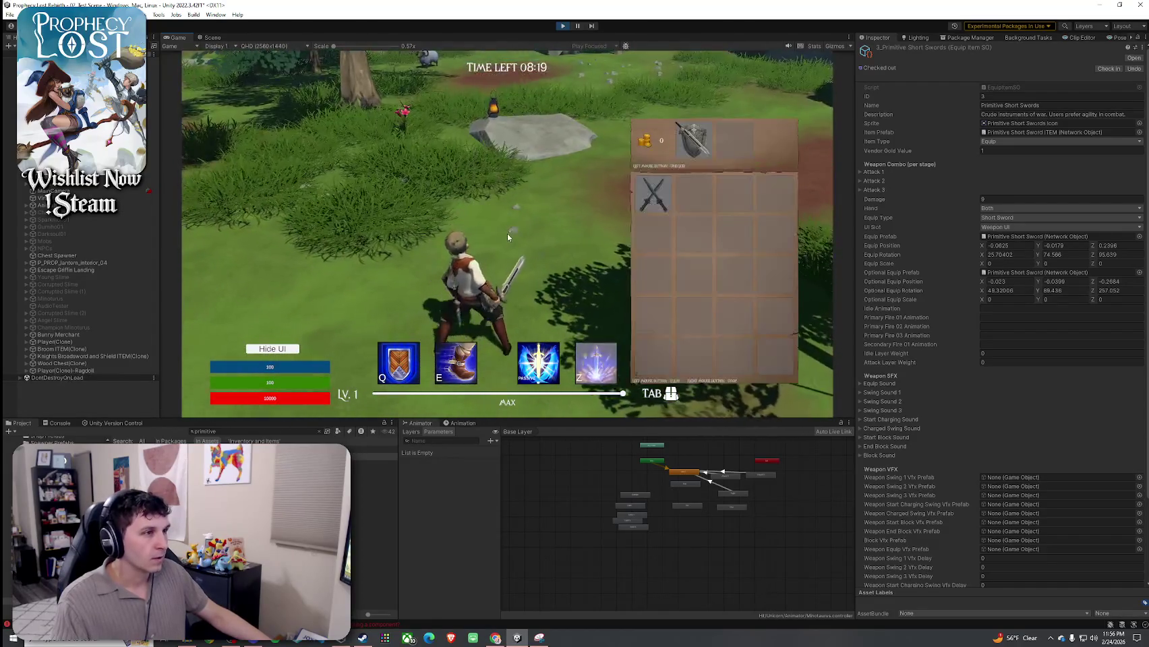
left_click(697, 141)
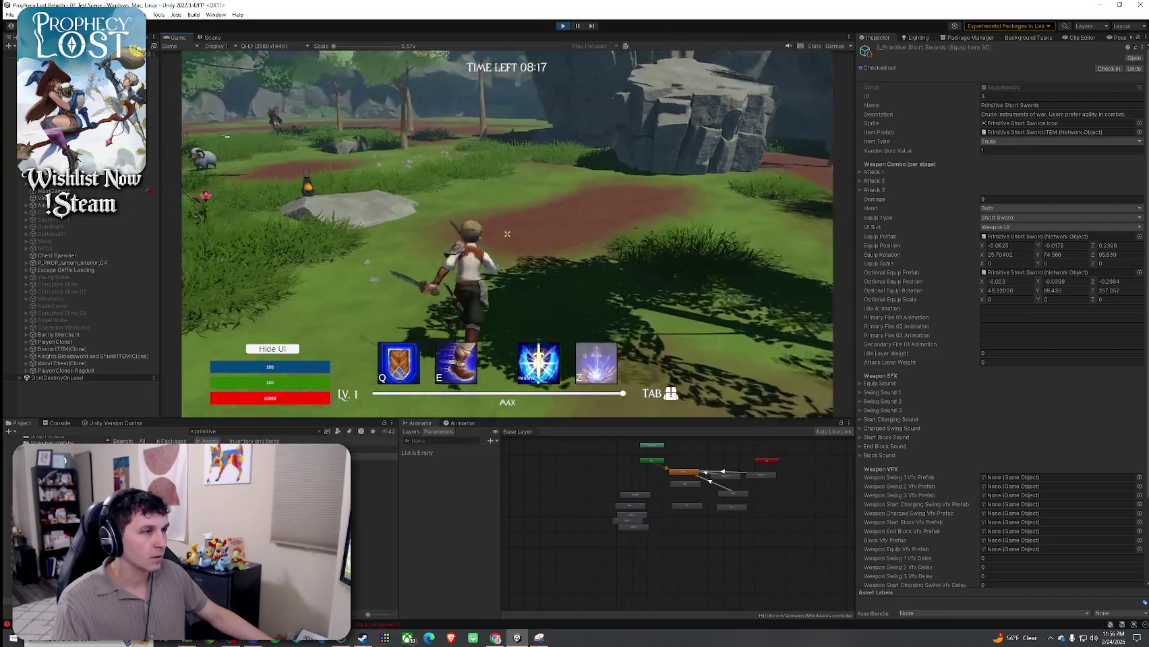
key("Tab")
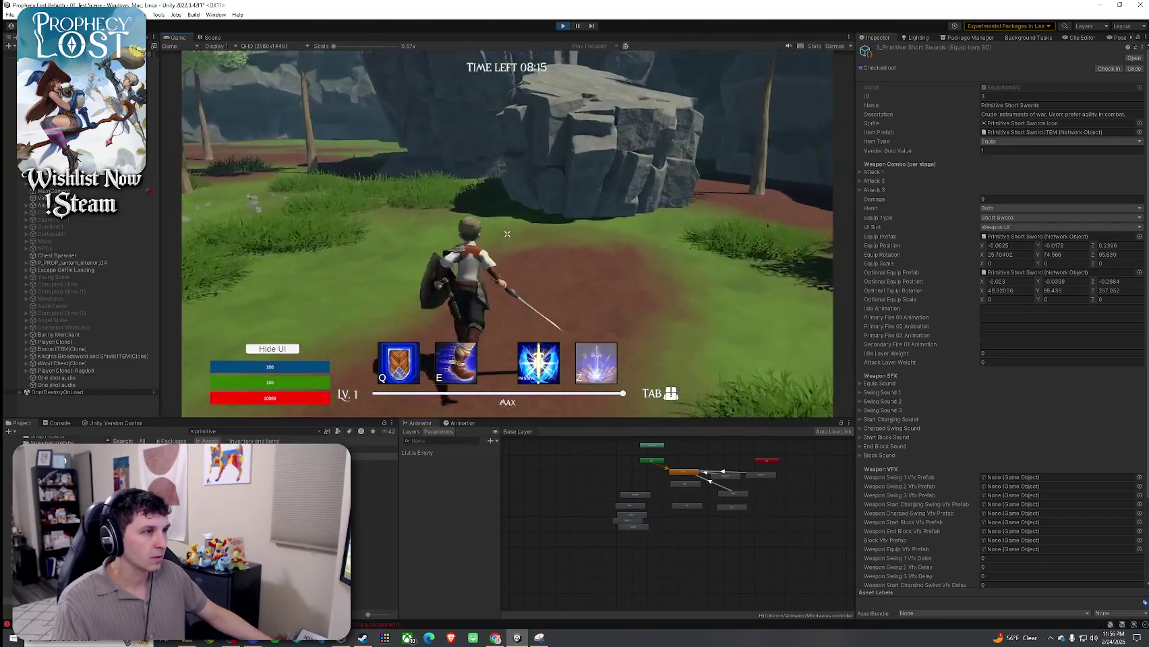
key("space")
left_click(506, 234)
left_click(507, 234)
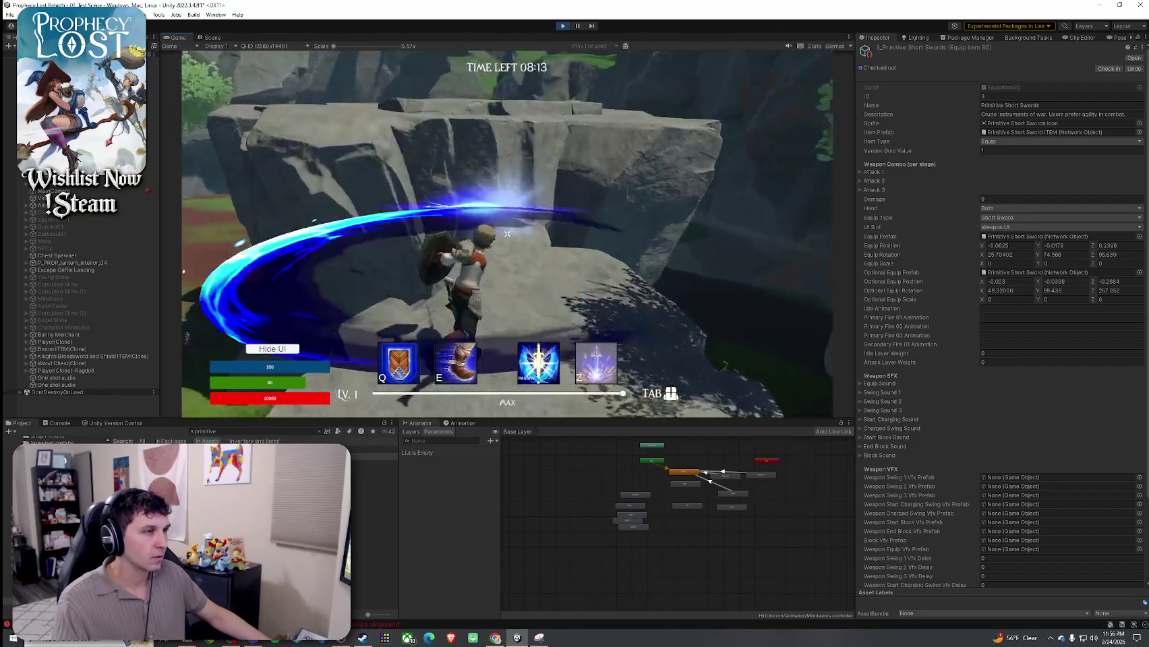
Swap repeatedly between the short swords and the sword and shield in the inventory
key("Tab")
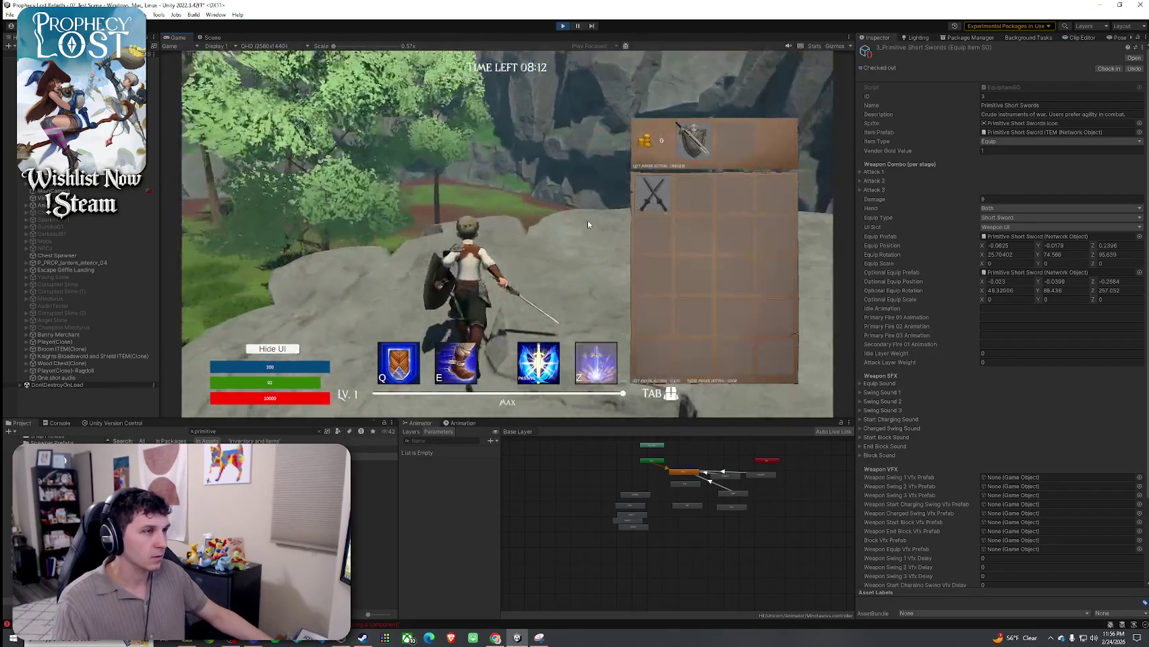
key("Tab")
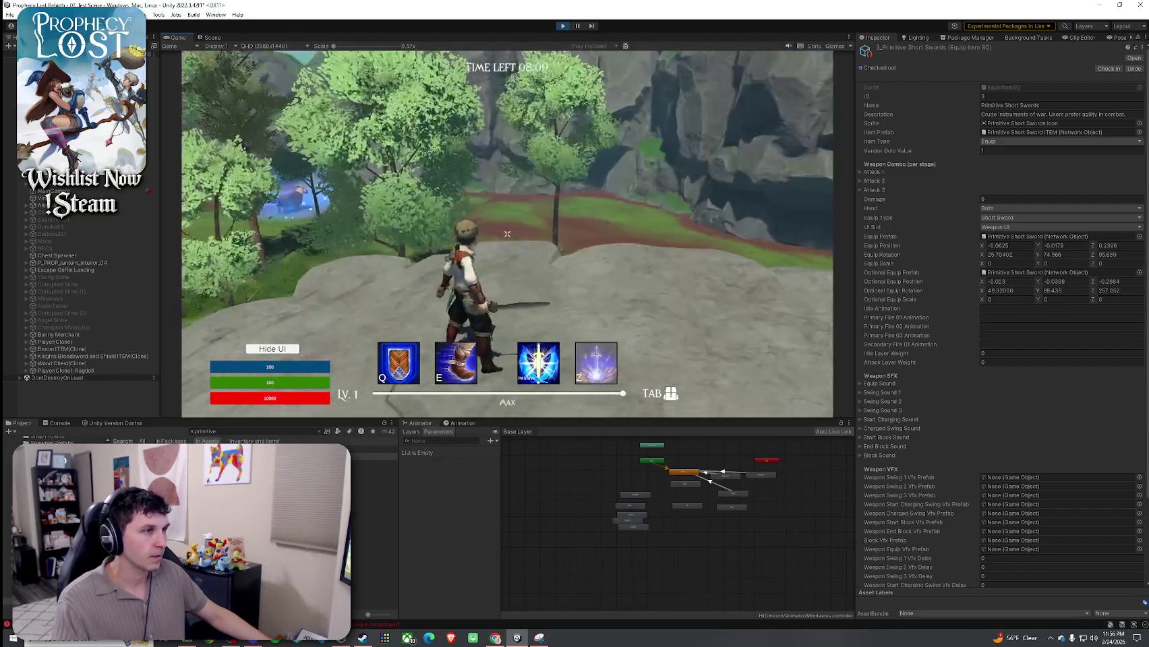
key("Tab")
left_click(650, 206)
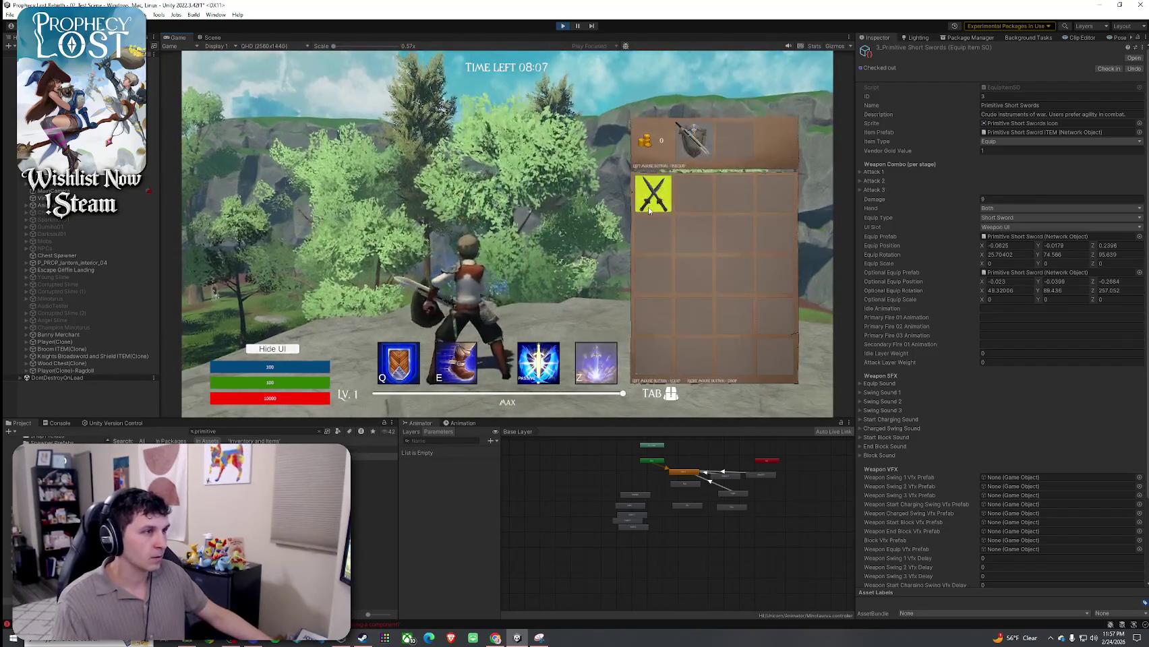
left_click(651, 209)
left_click(651, 209)
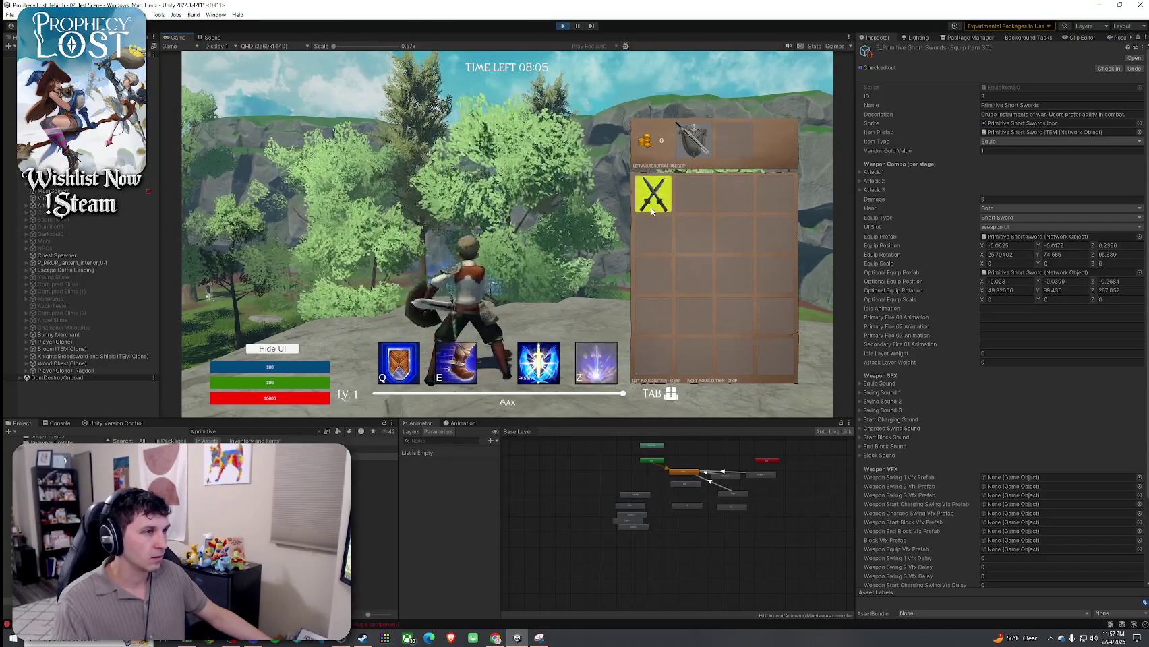
left_click(651, 209)
left_click(651, 211)
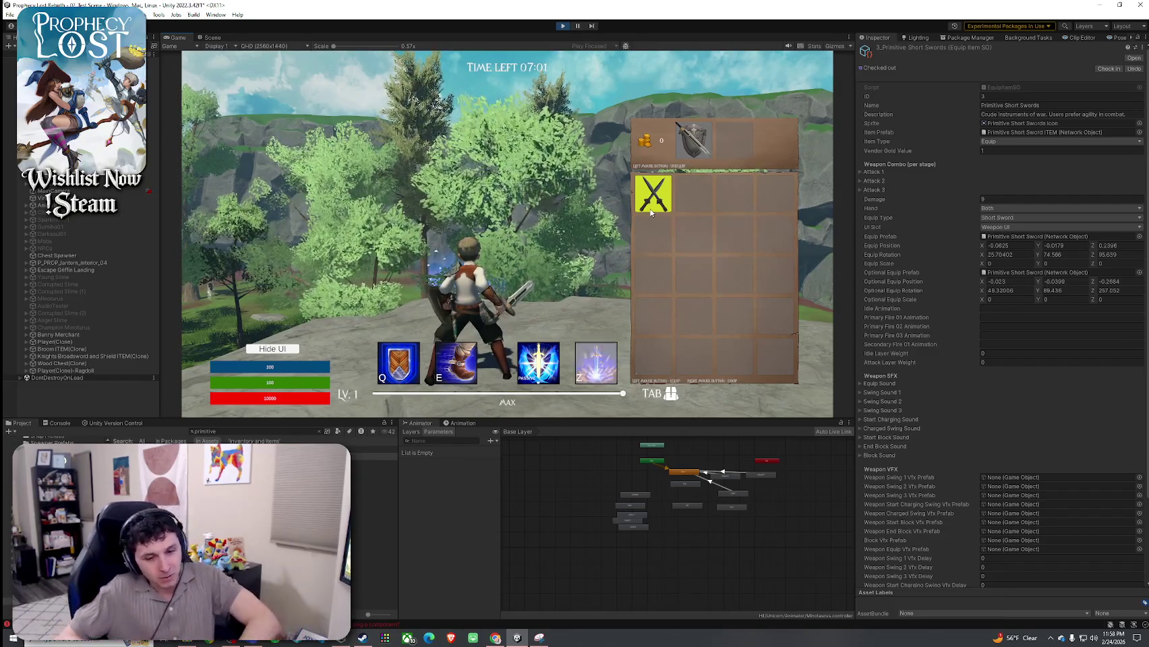
Close the inventory, leaving the sword and shield dropped beside the character
key("Tab")
key("Tab")
key("Tab")
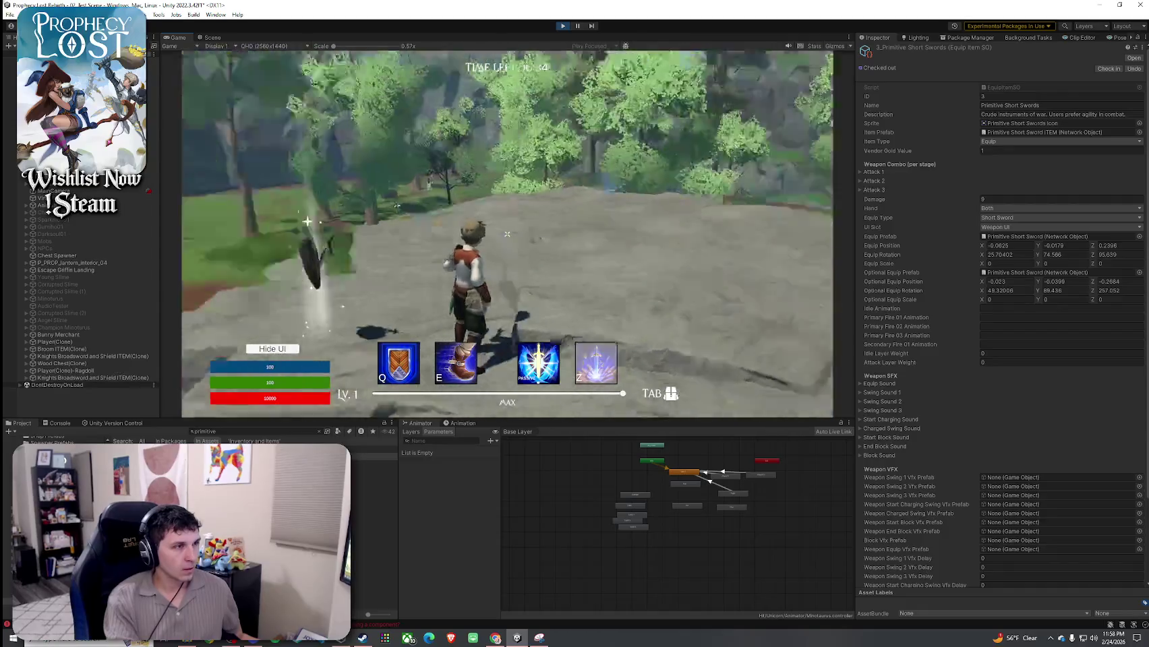
Run with the dual short swords, leap off the ledge and cross the grass toward the cliff
key("w")
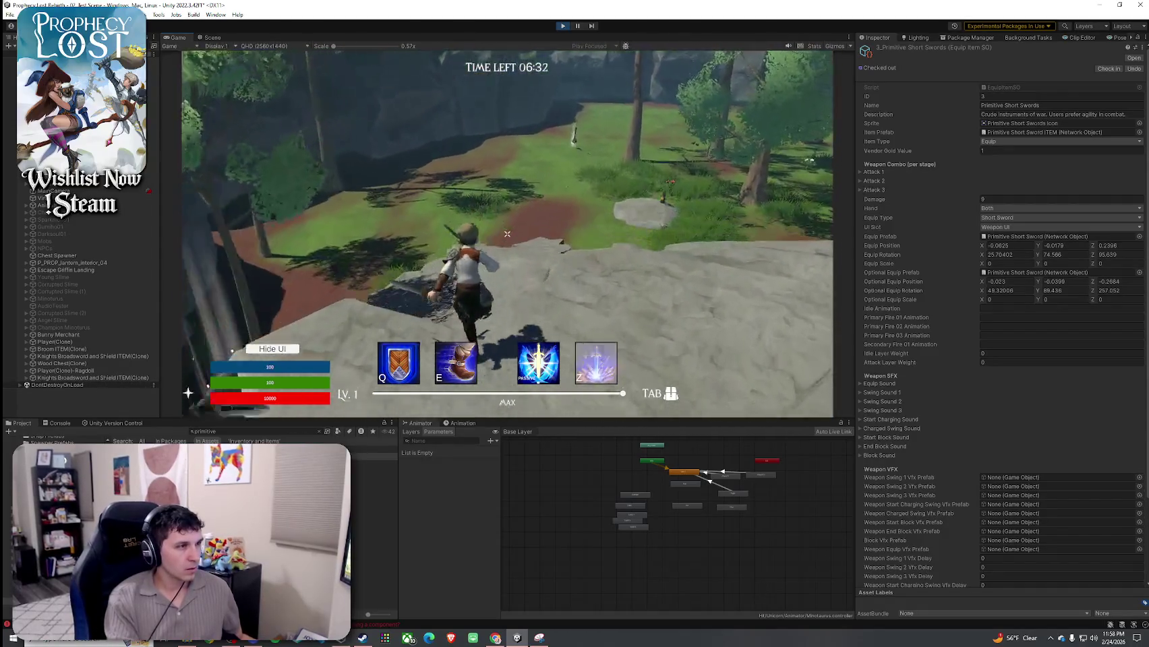
key("space")
key("w")
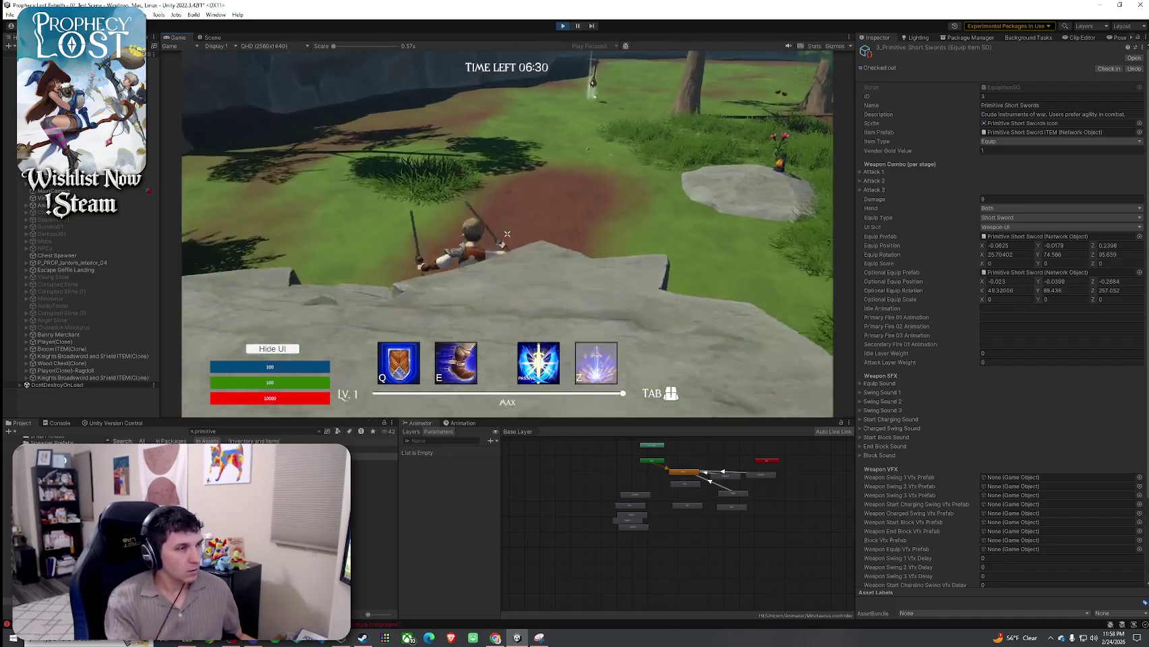
key("w")
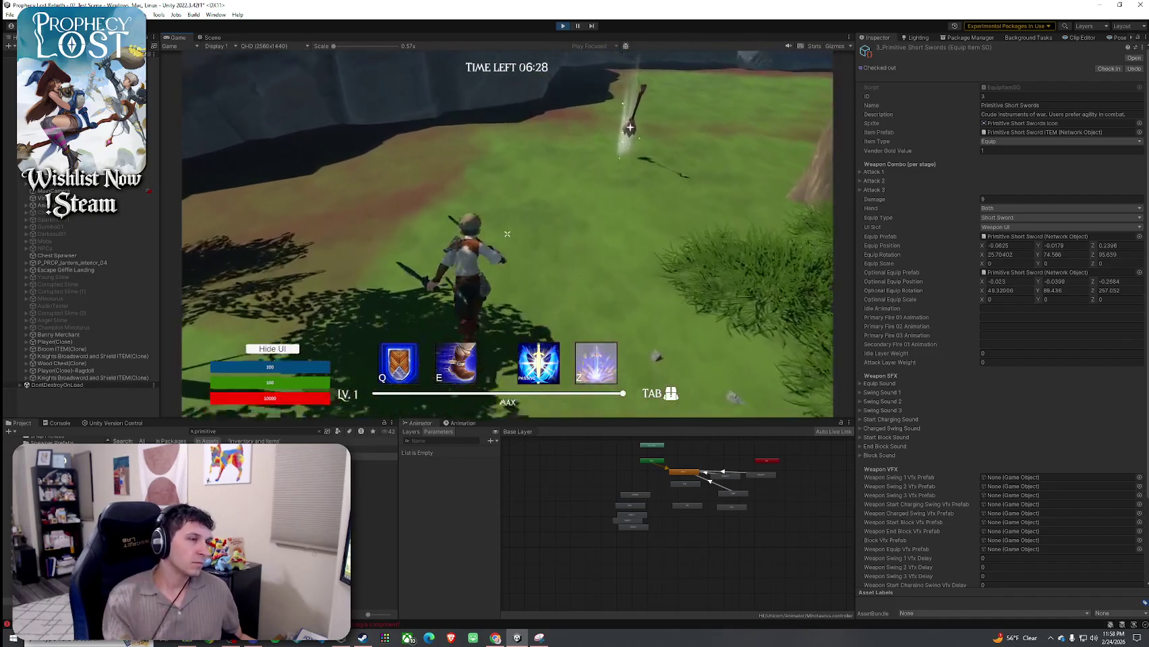
key("w")
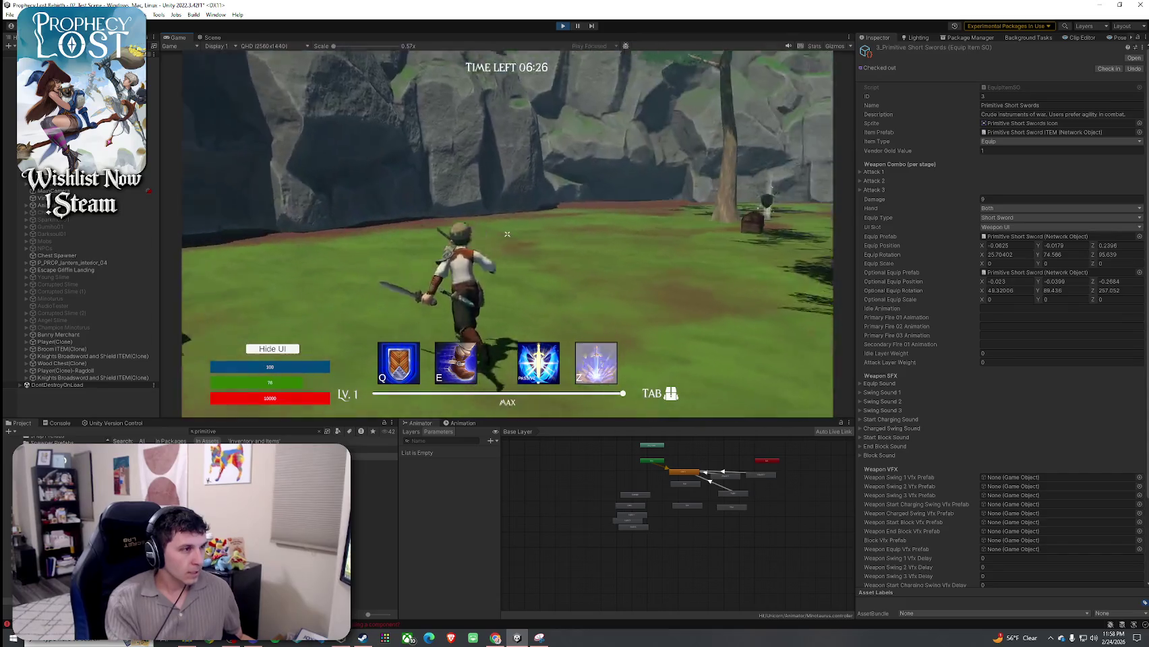
key("w")
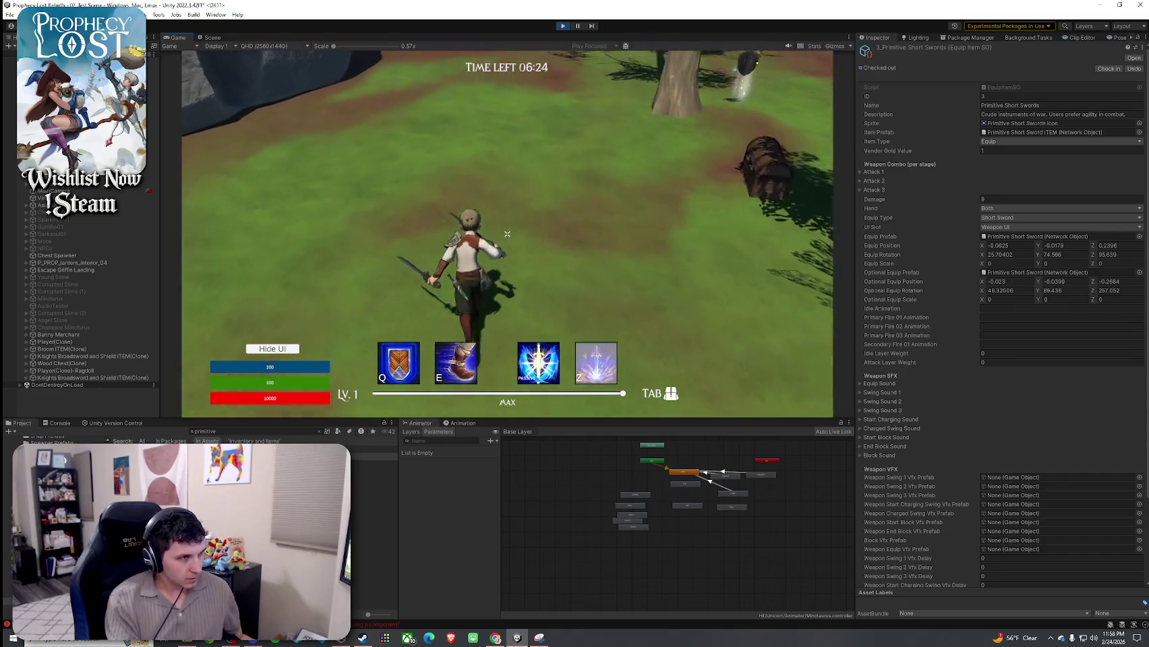
Run past the glowing creature toward the forest, then free the mouse and select an object in the Hierarchy
key("w")
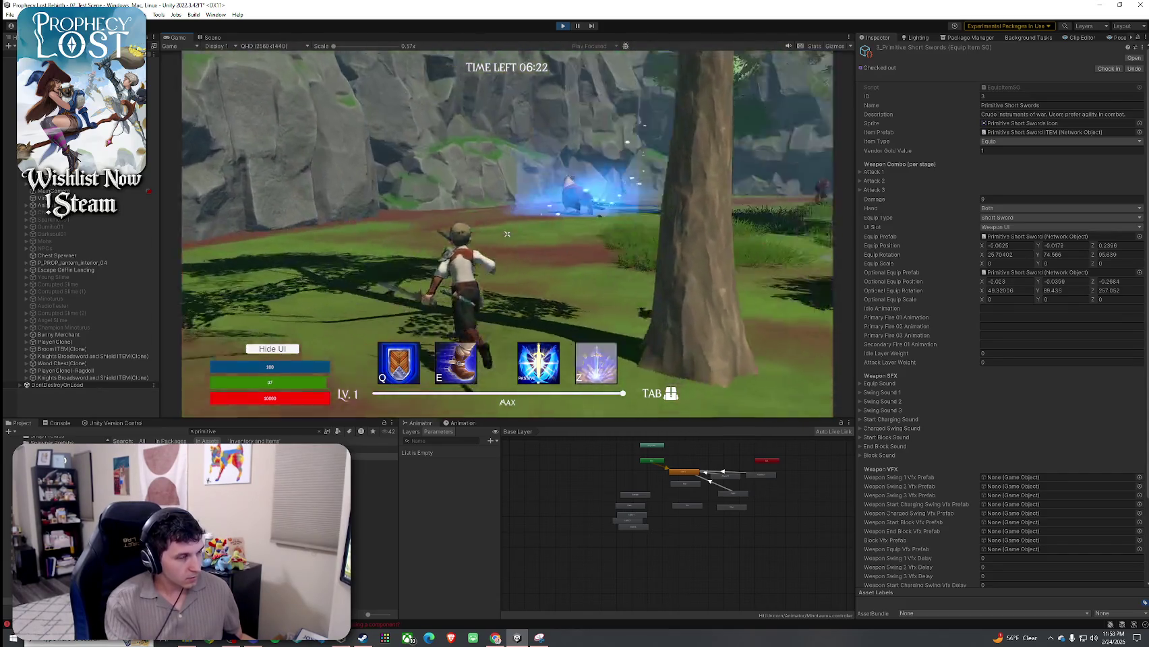
key("w")
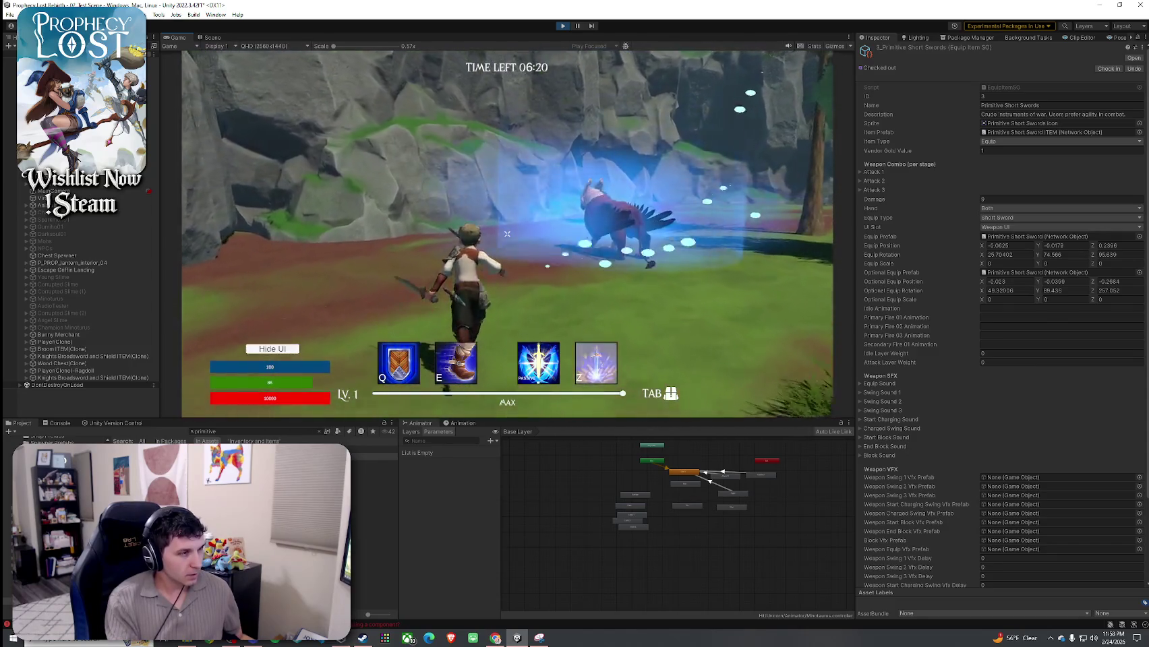
key("w")
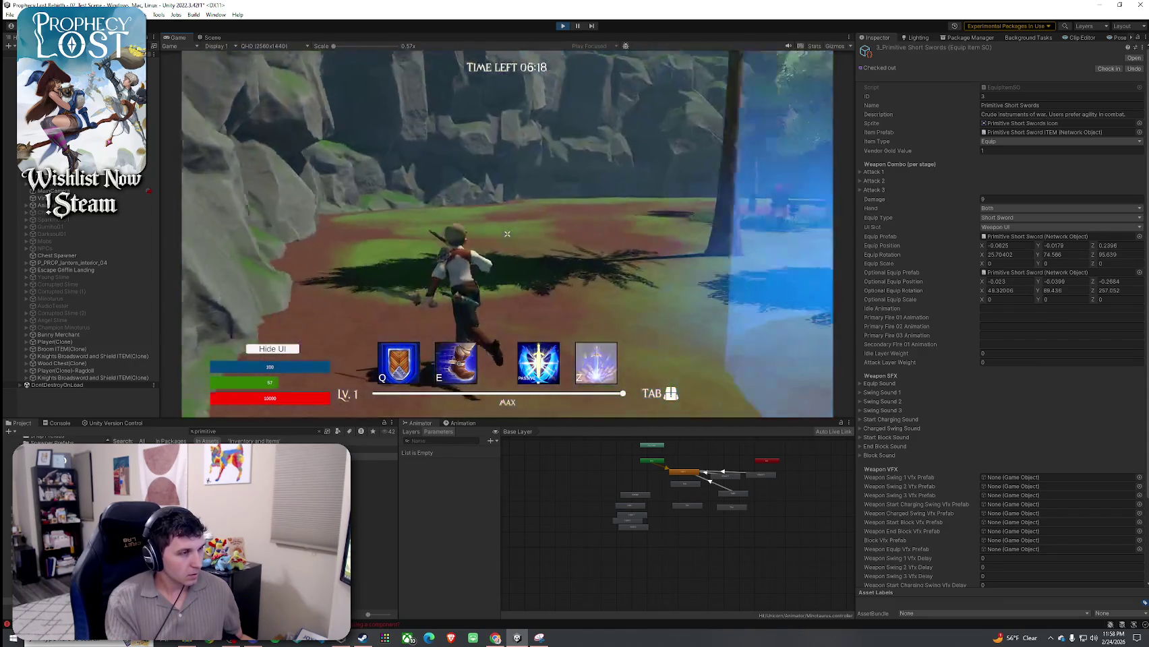
key("super")
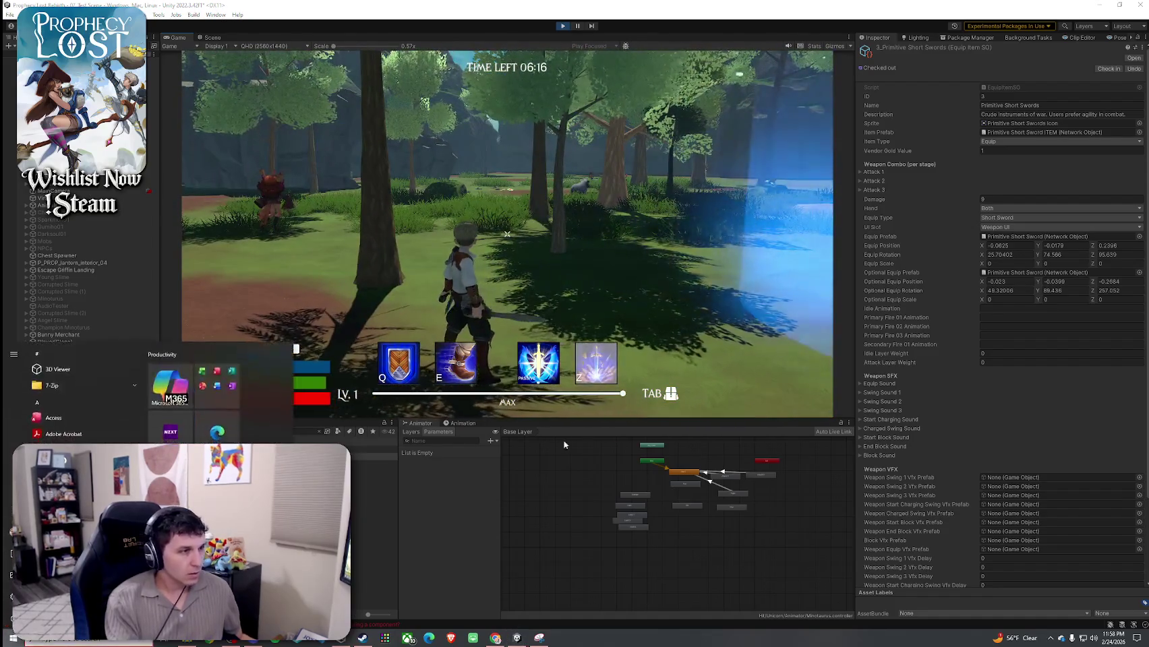
left_click(69, 335)
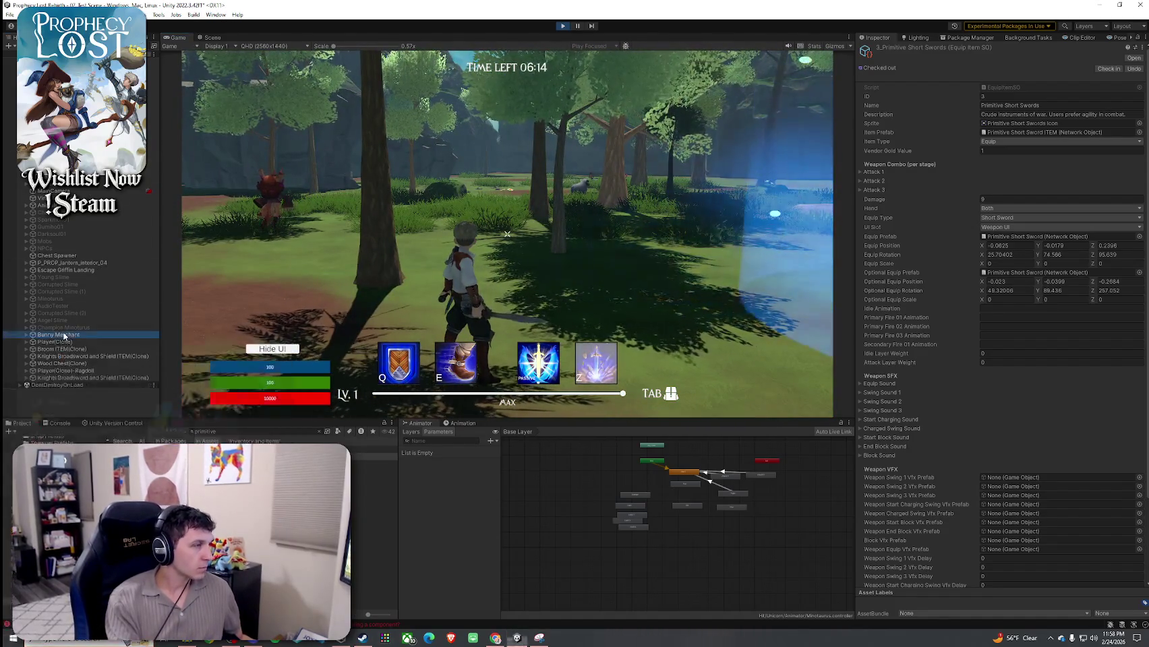
Open the LocomotionHub sub-state and inspect the EquipType blend tree's Branch_LocomotionTree entry
scroll(663, 492, "up", 3)
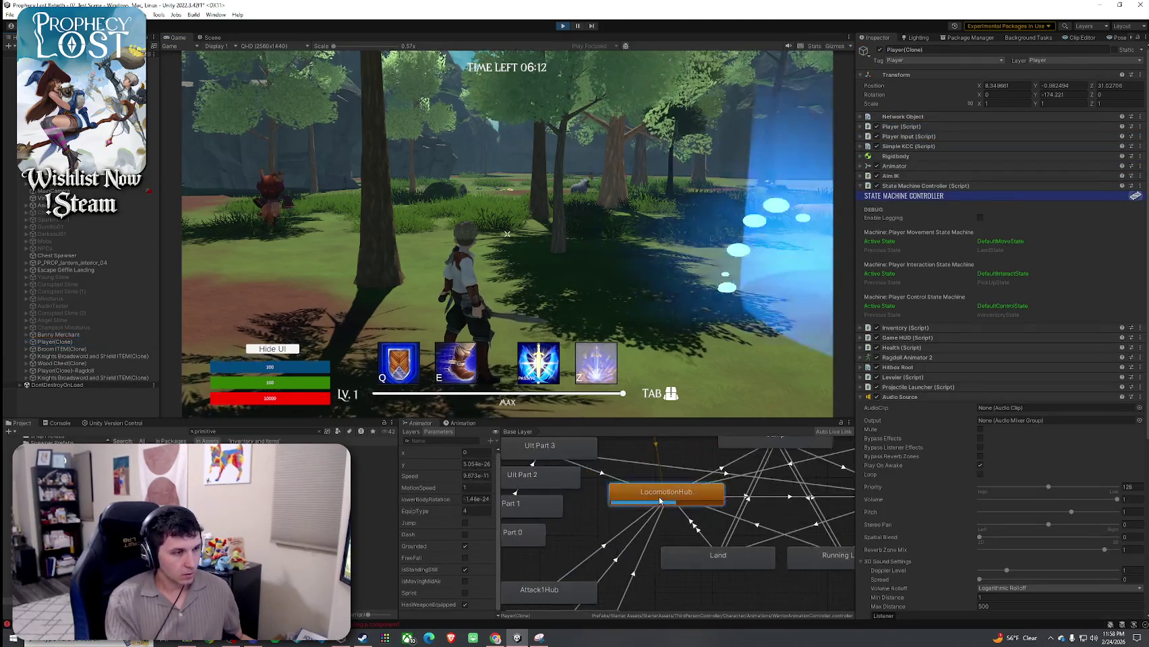
double_click(667, 490)
scroll(650, 513, "down", 5)
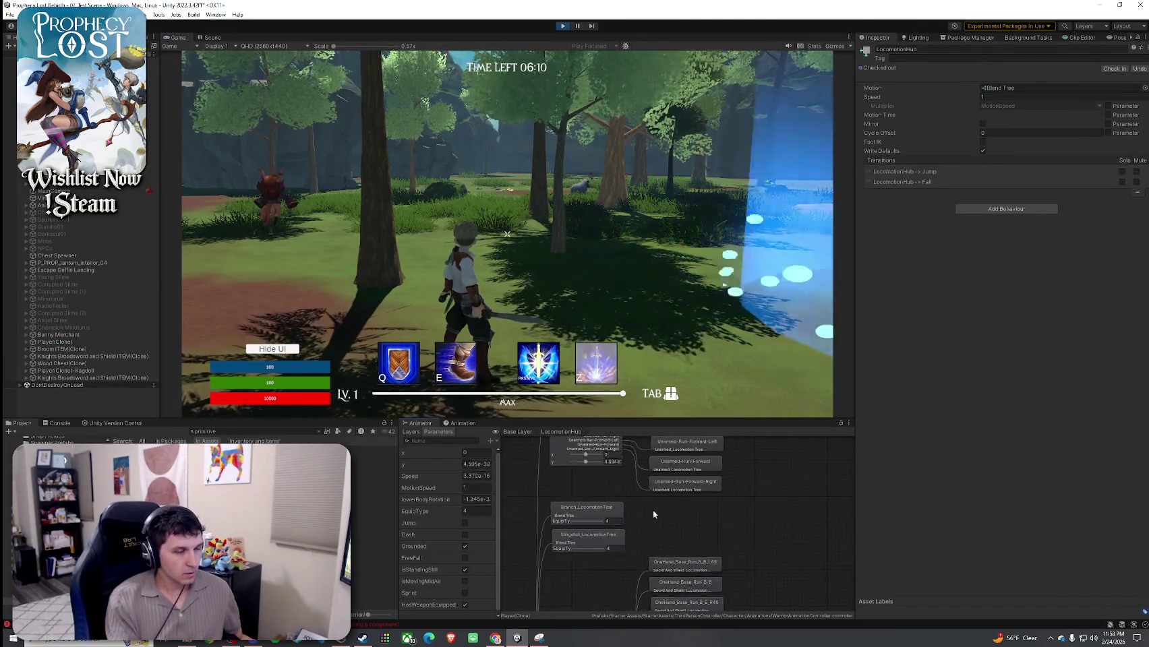
left_click(602, 499)
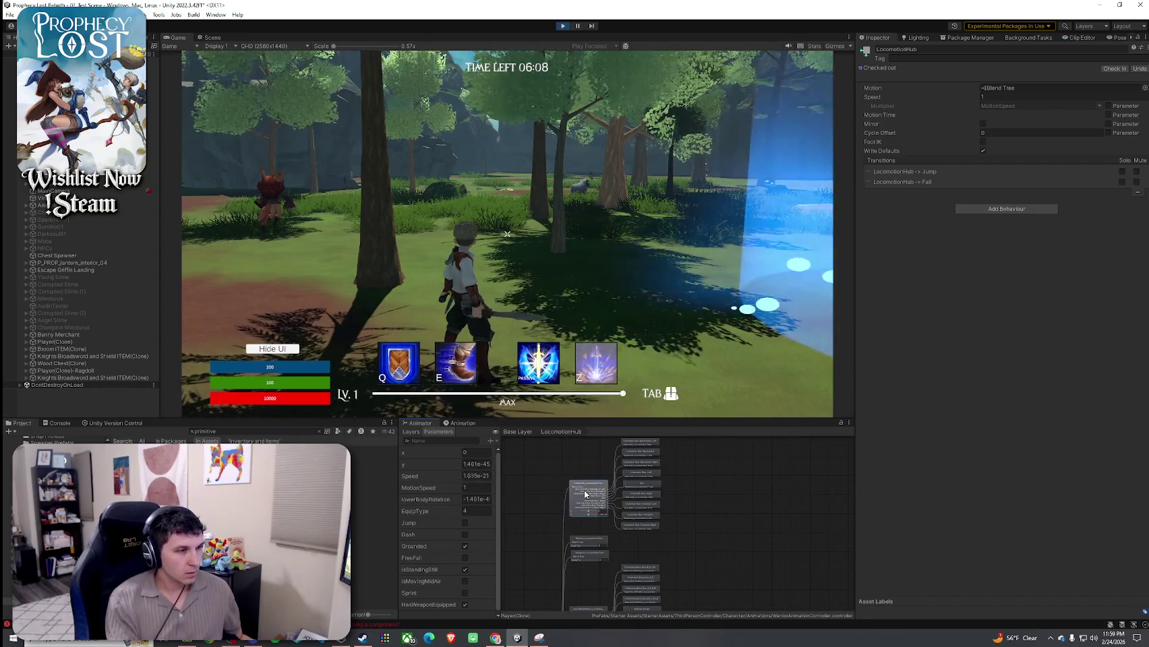
left_click_drag(611, 496, 721, 422)
left_click(644, 573)
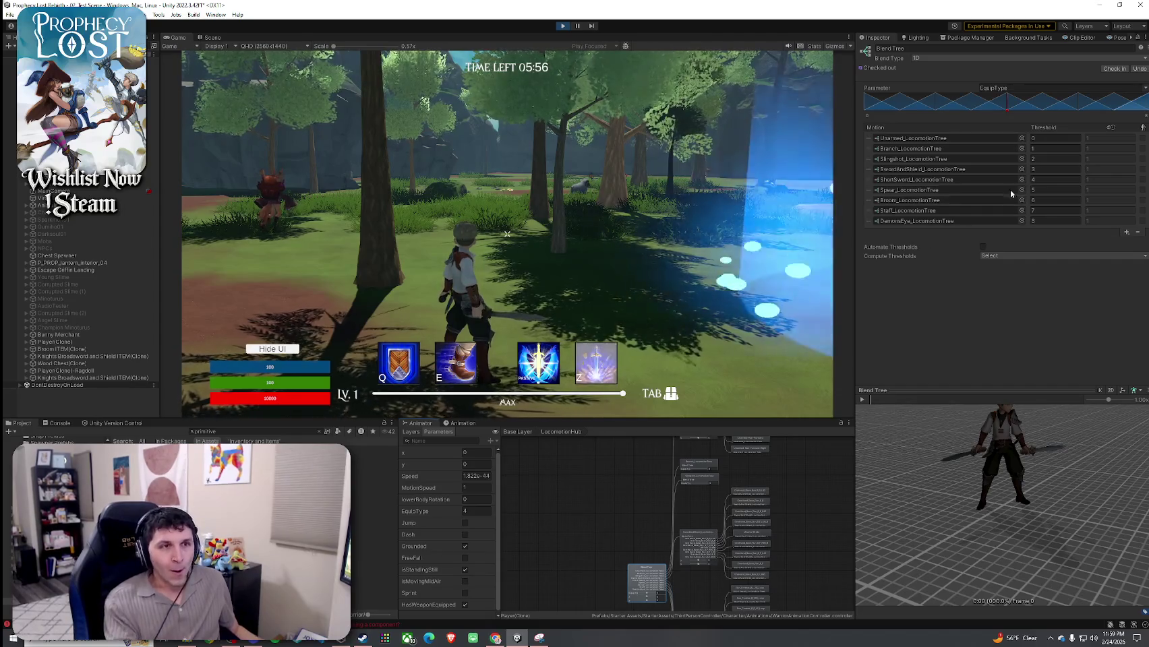
left_click(1107, 149)
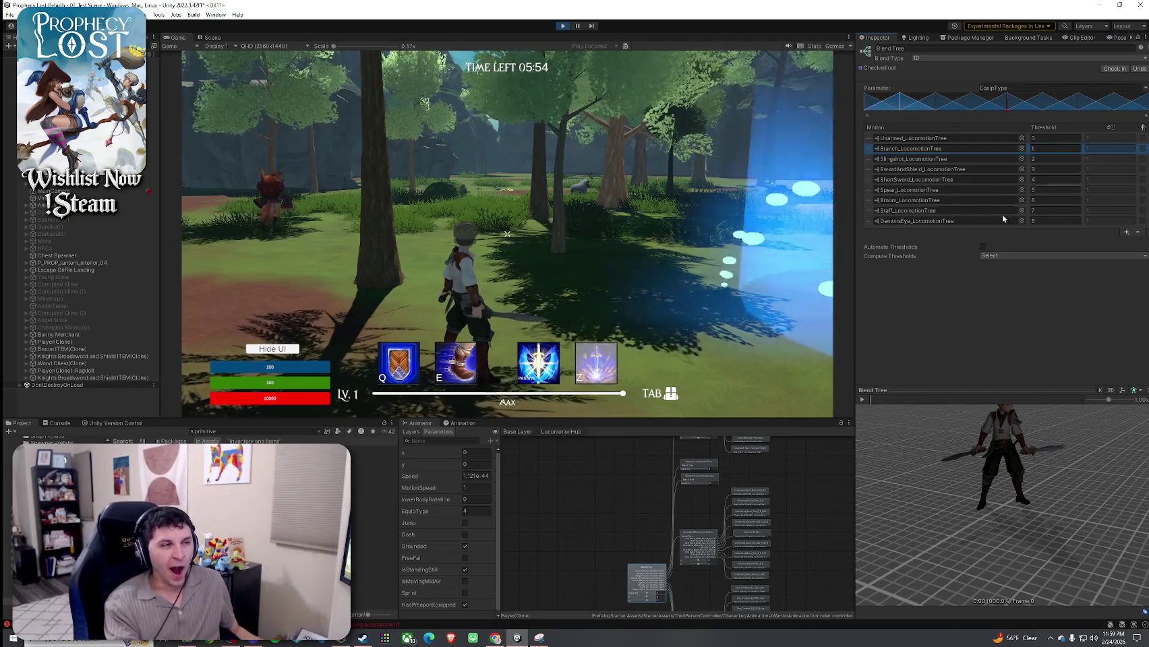
Return to the game and make the character run forward
key("super")
key("Escape")
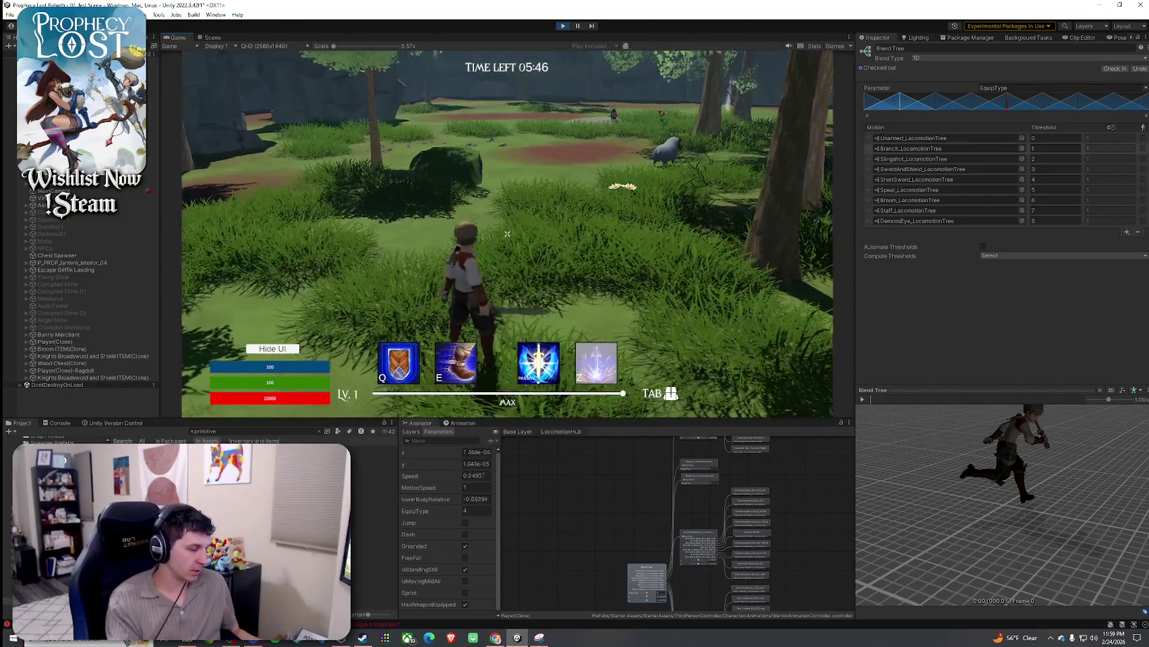
key("super")
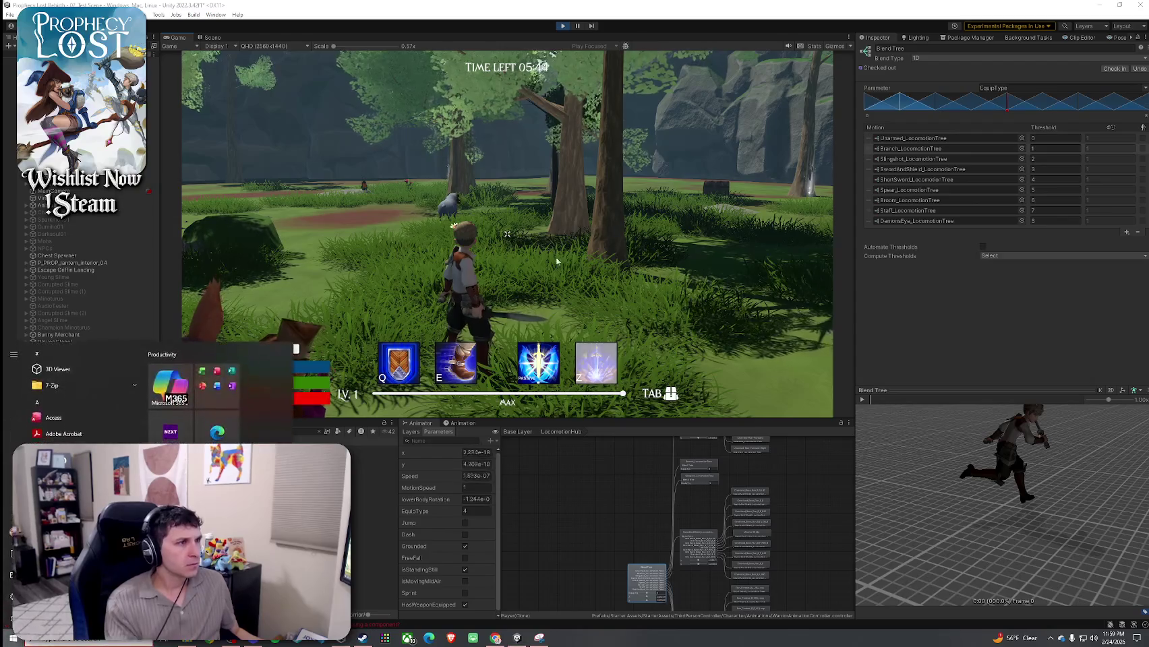
key("super")
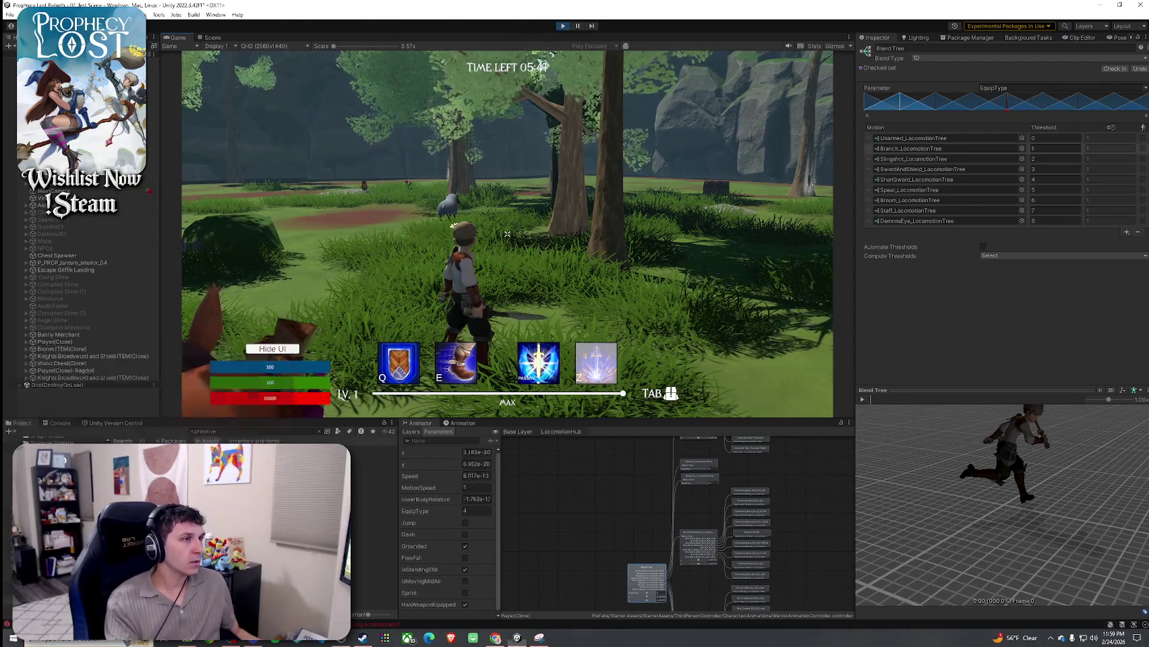
key("w")
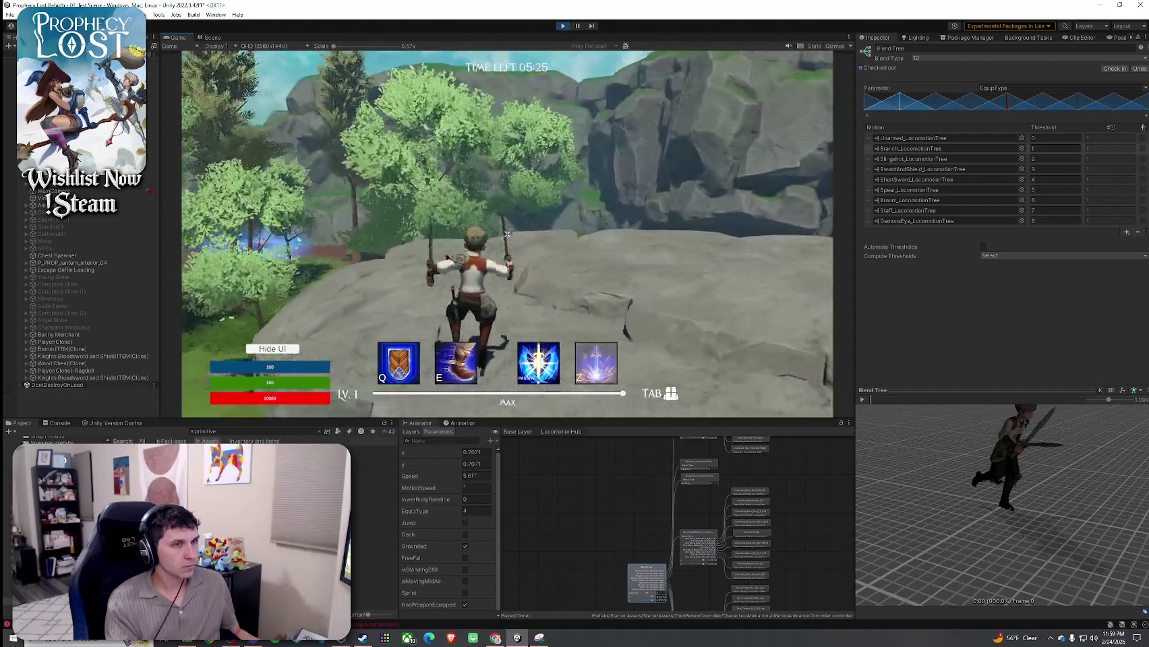
Open ShortSword_LocomotionTree from the EquipType list and select the first run motion's speed field
left_click(703, 537)
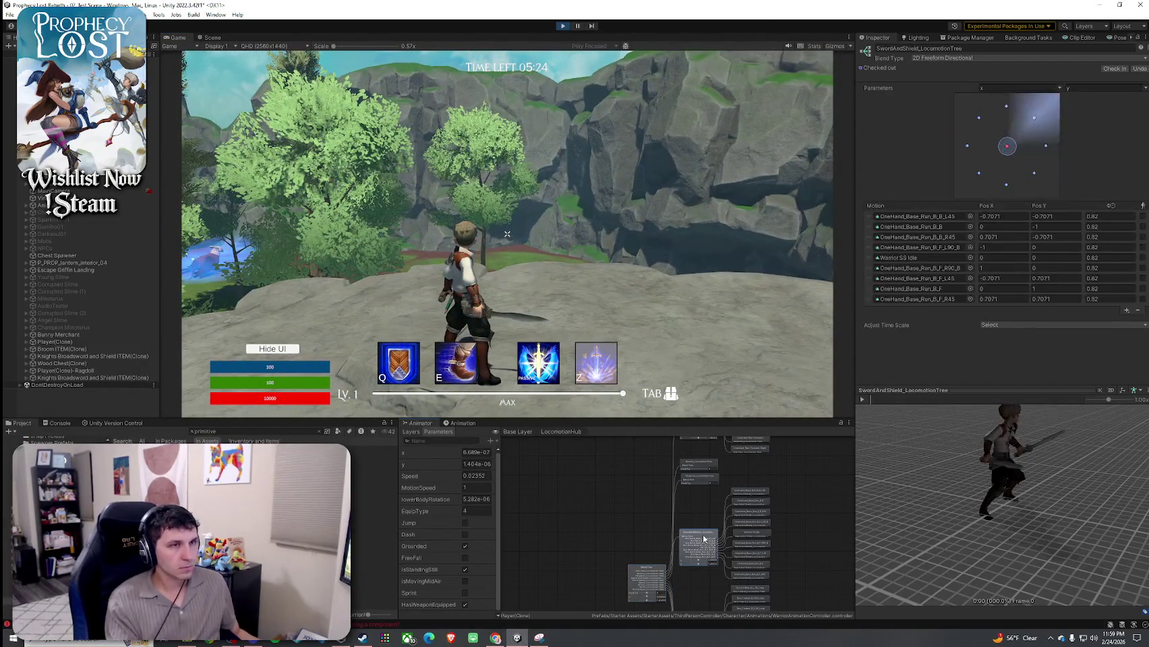
scroll(697, 546, "up", 5)
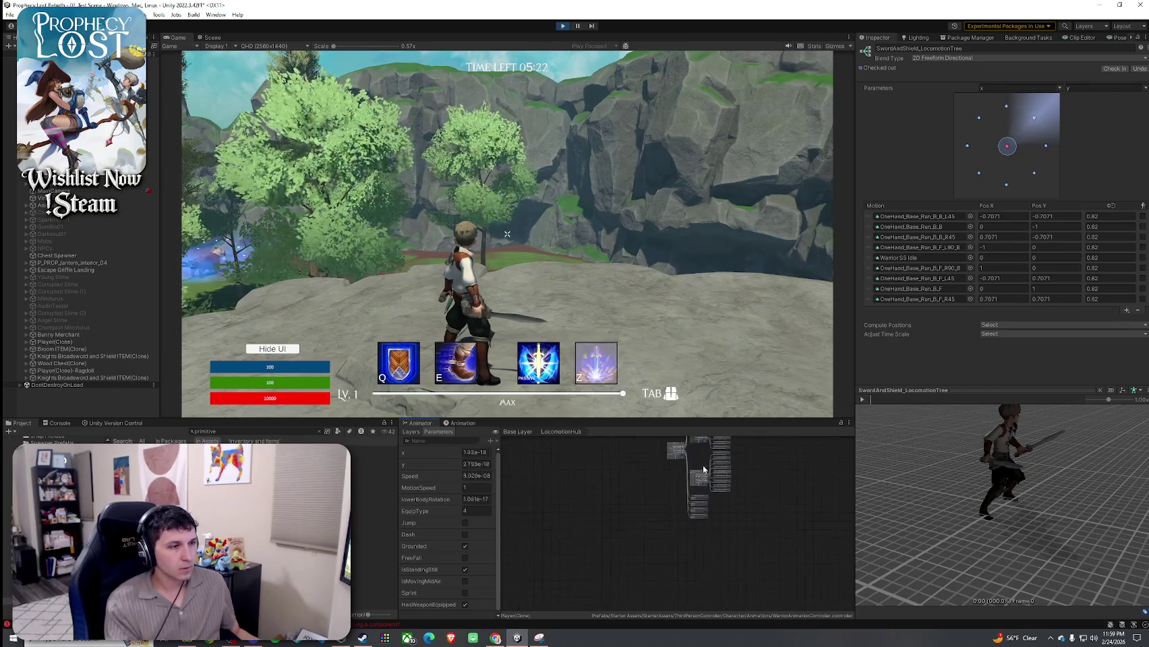
scroll(699, 472, "down", 2)
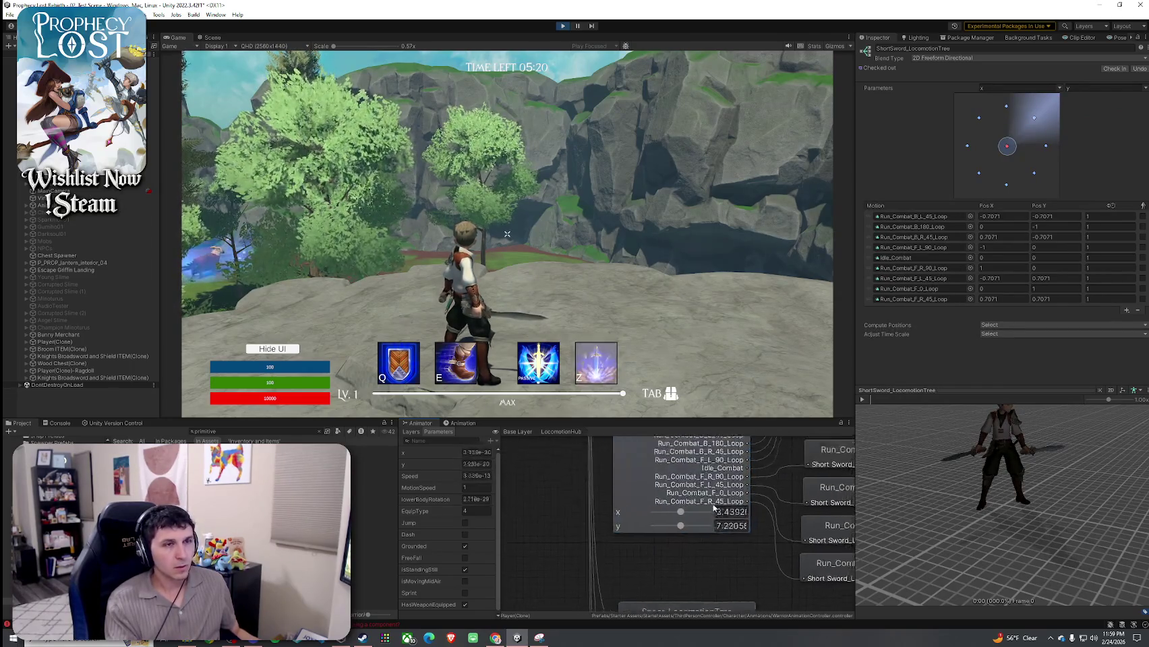
left_click(693, 503)
scroll(693, 503, "down", 3)
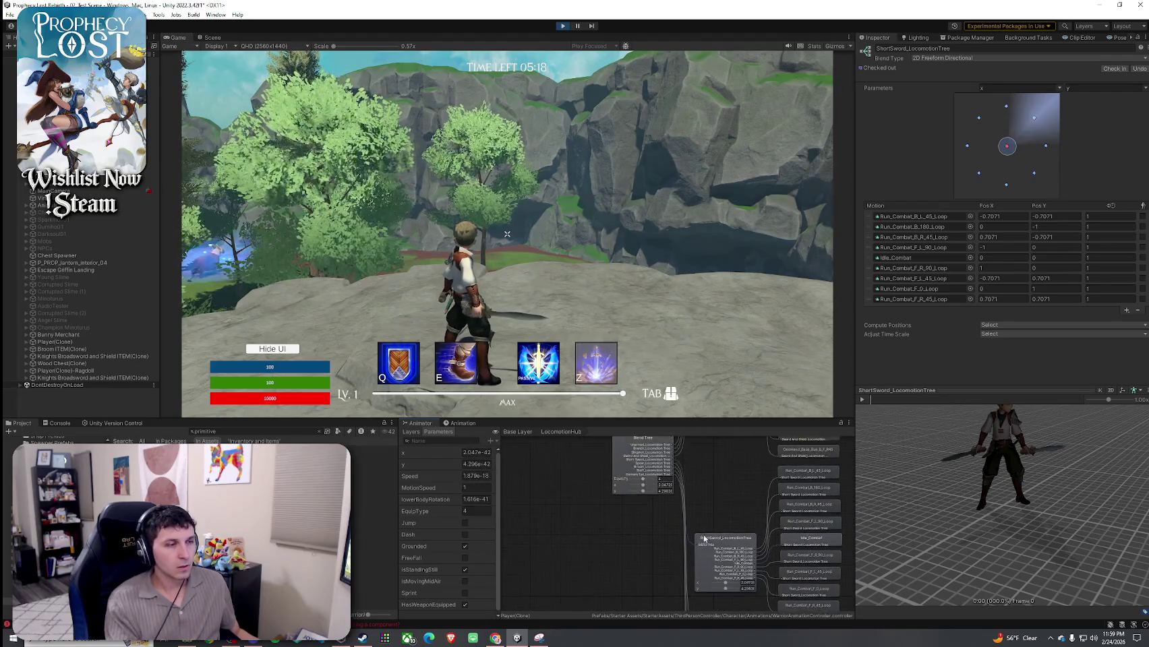
left_click(648, 459)
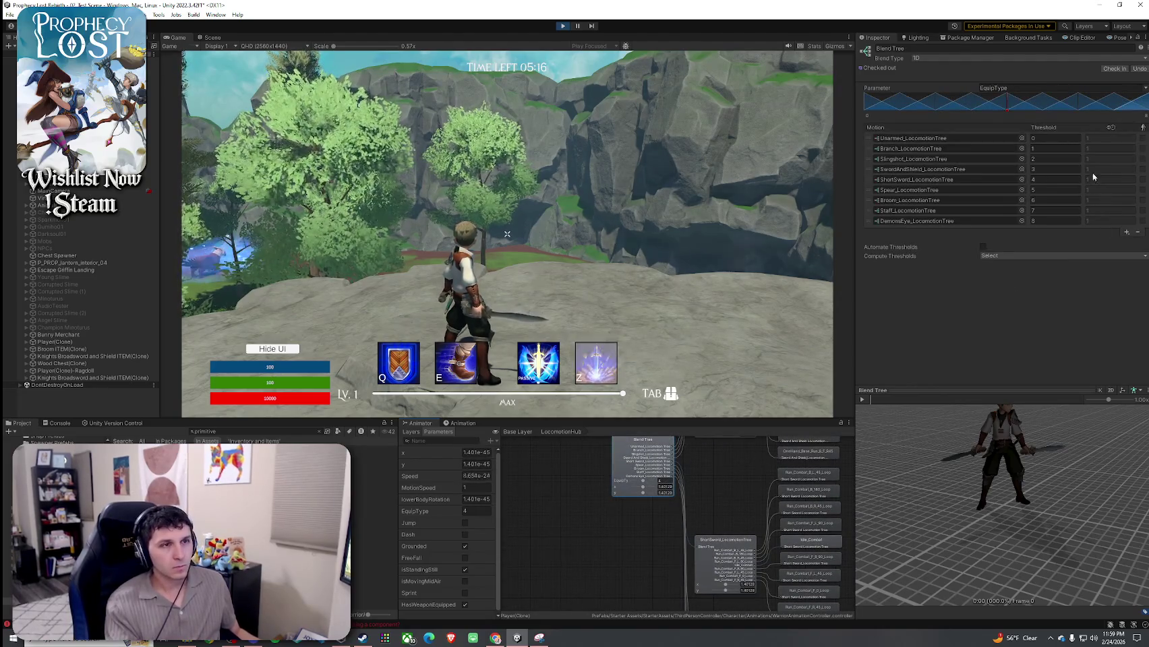
left_click(957, 183)
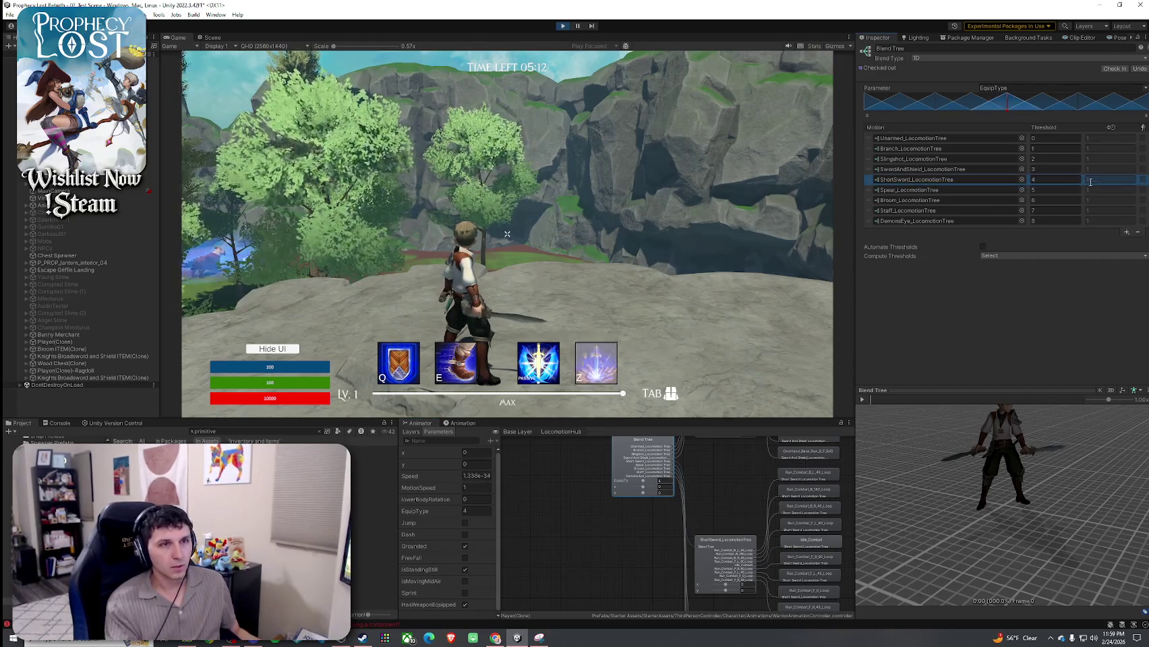
scroll(744, 535, "up", 2)
left_click(740, 539)
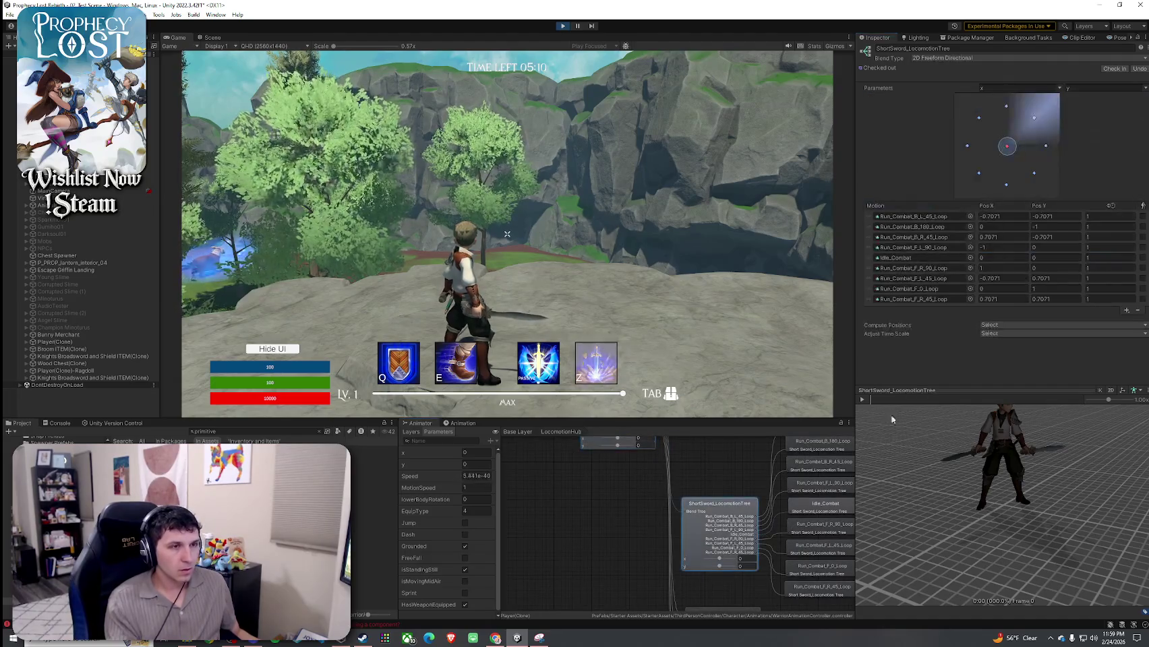
left_click(1105, 216)
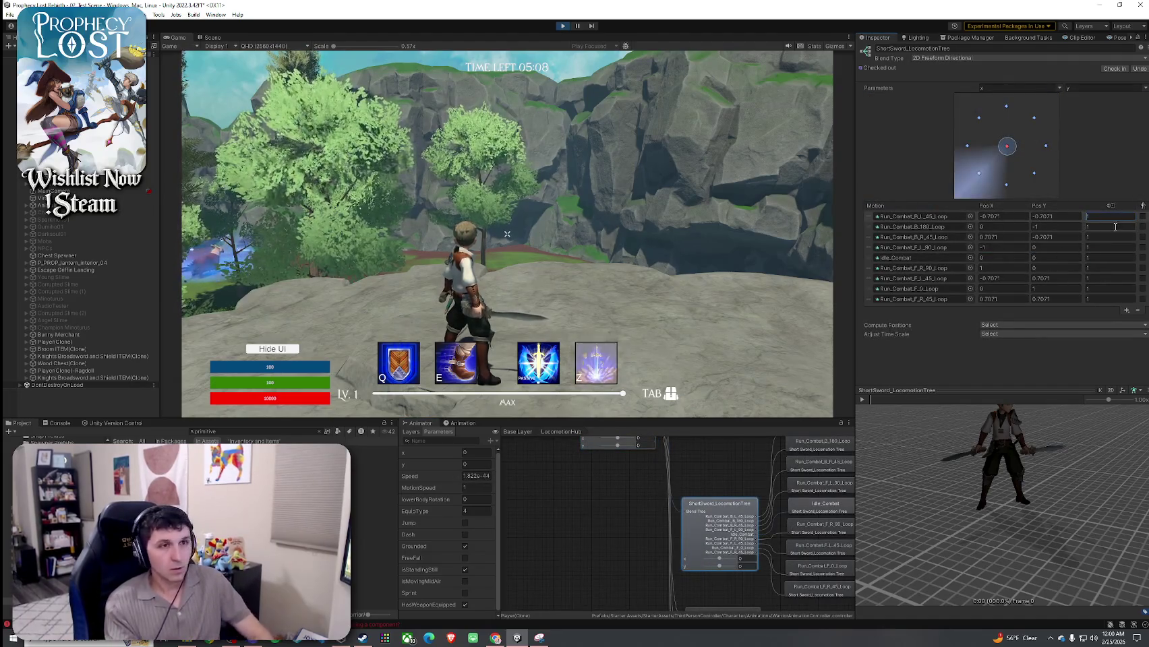
Set the first motions' speeds, through Run_Combat_F_L_90_Loop, to 0.9
type("0.9")
left_click(1089, 226)
type("0.9")
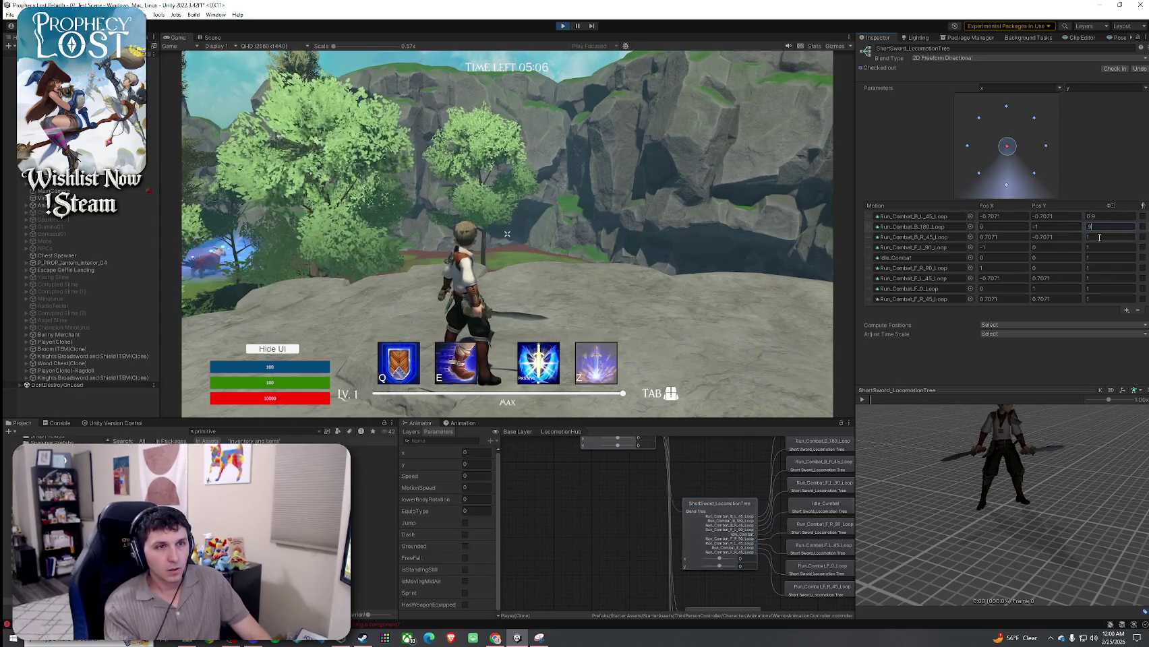
left_click(1095, 237)
left_click(1099, 247)
type("0.9")
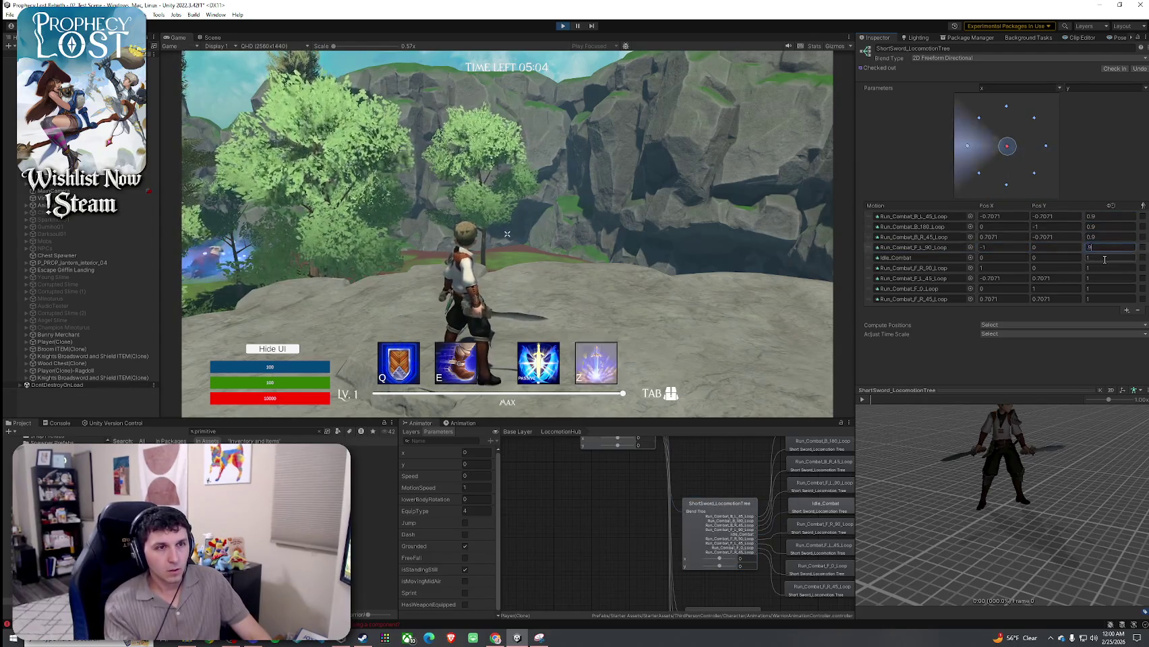
Set Idle_Combat and the Run_Combat F_R_90, F_L_45, F_0 and F_R_45 loops to speed 0.9
left_click(1099, 258)
type("0.9")
left_click(1099, 268)
type("0.9")
left_click(1100, 277)
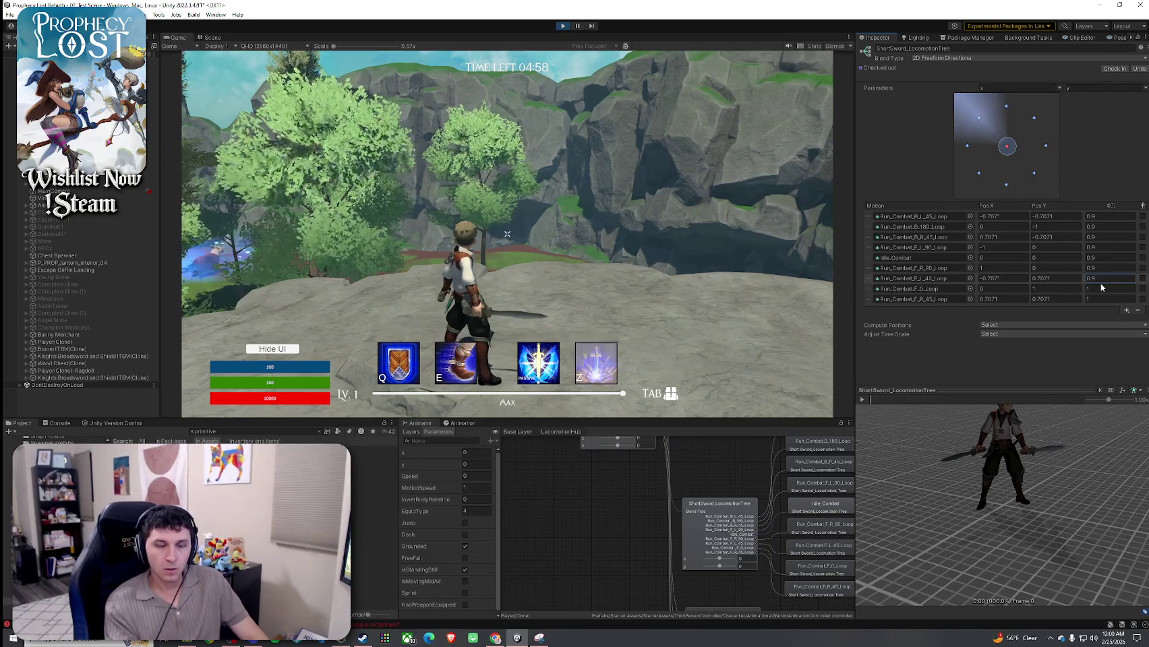
left_click(1096, 290)
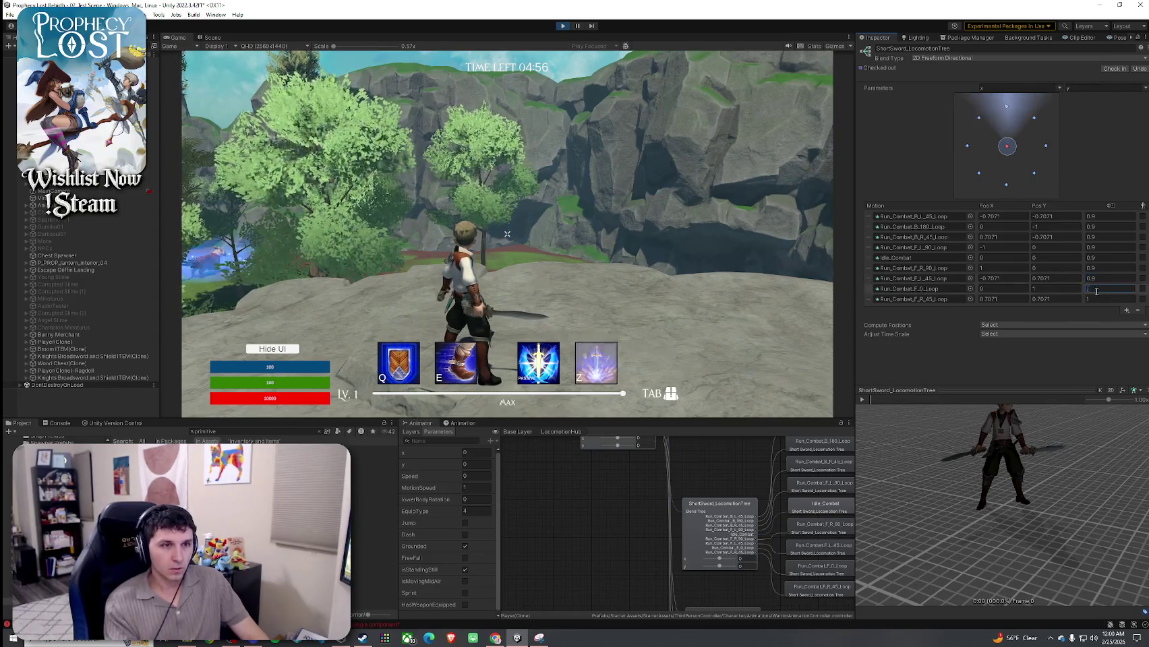
left_click(1098, 298)
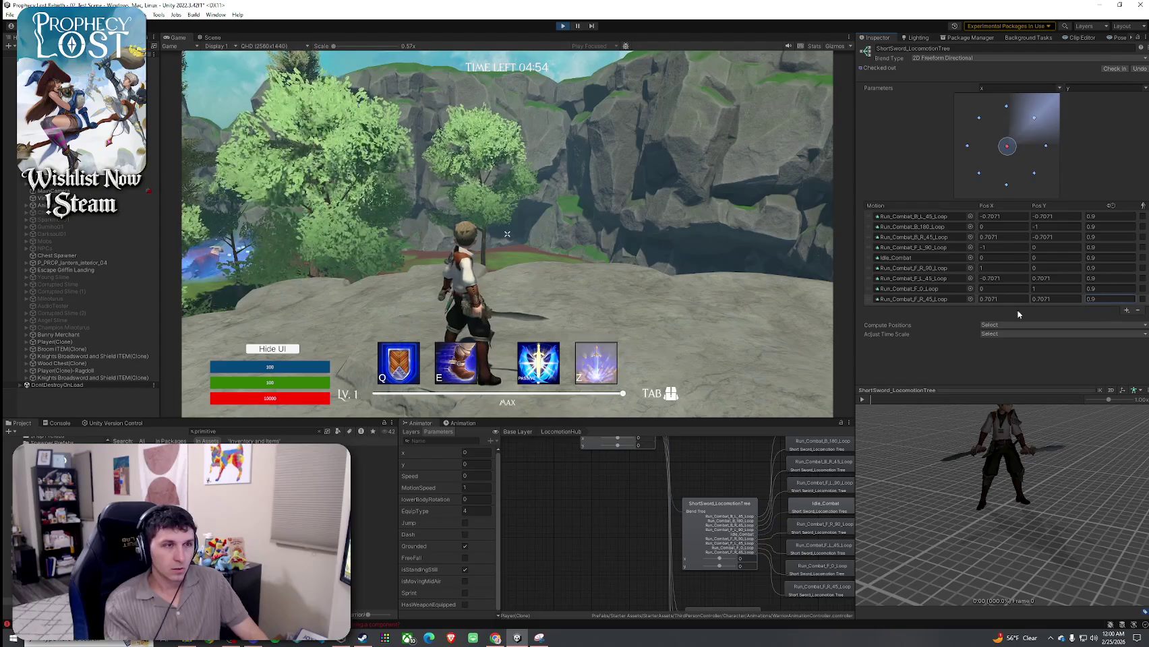
left_click(675, 236)
Run the character forward briefly, checking the inventory in between
key("w")
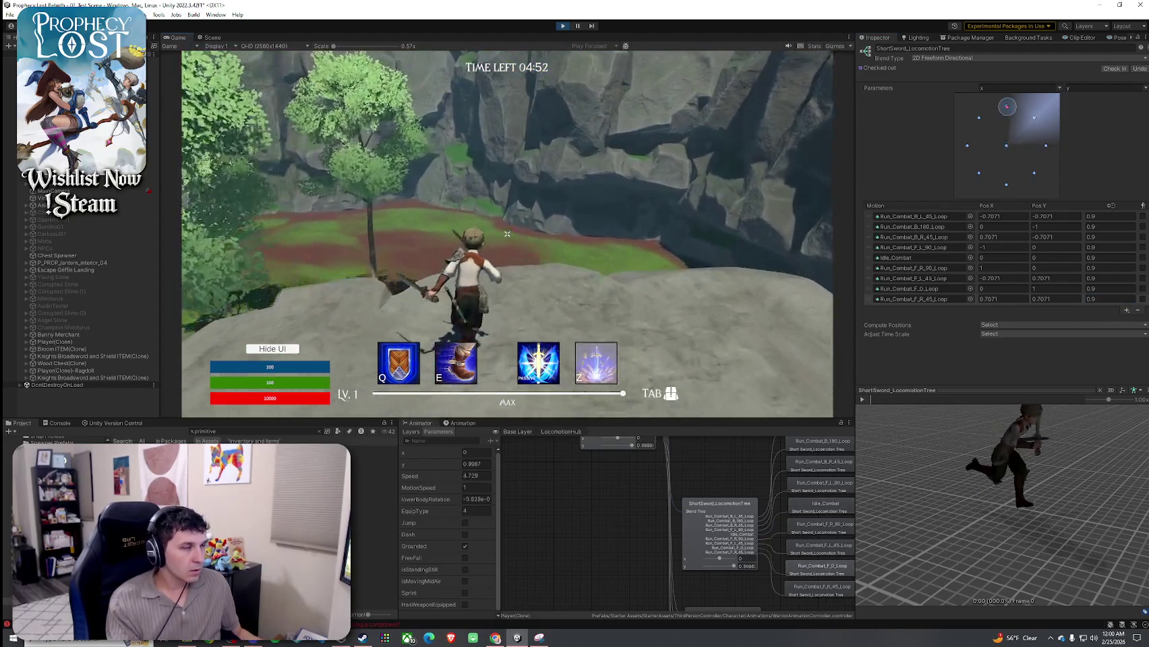
key("w")
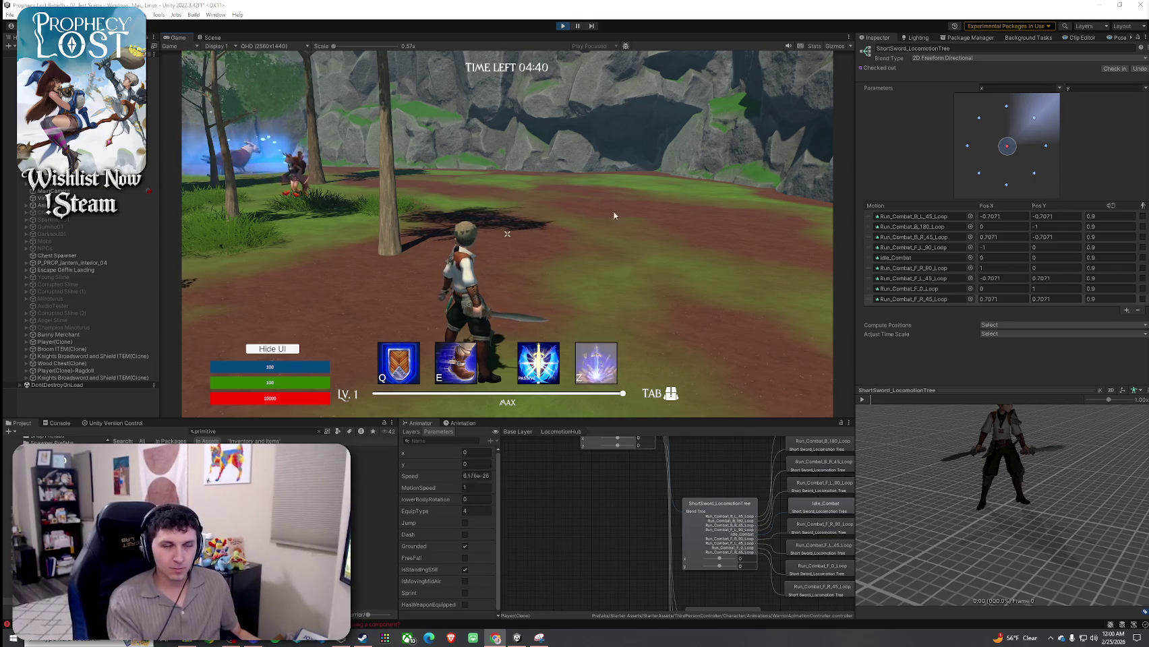
mouse_move(621, 214)
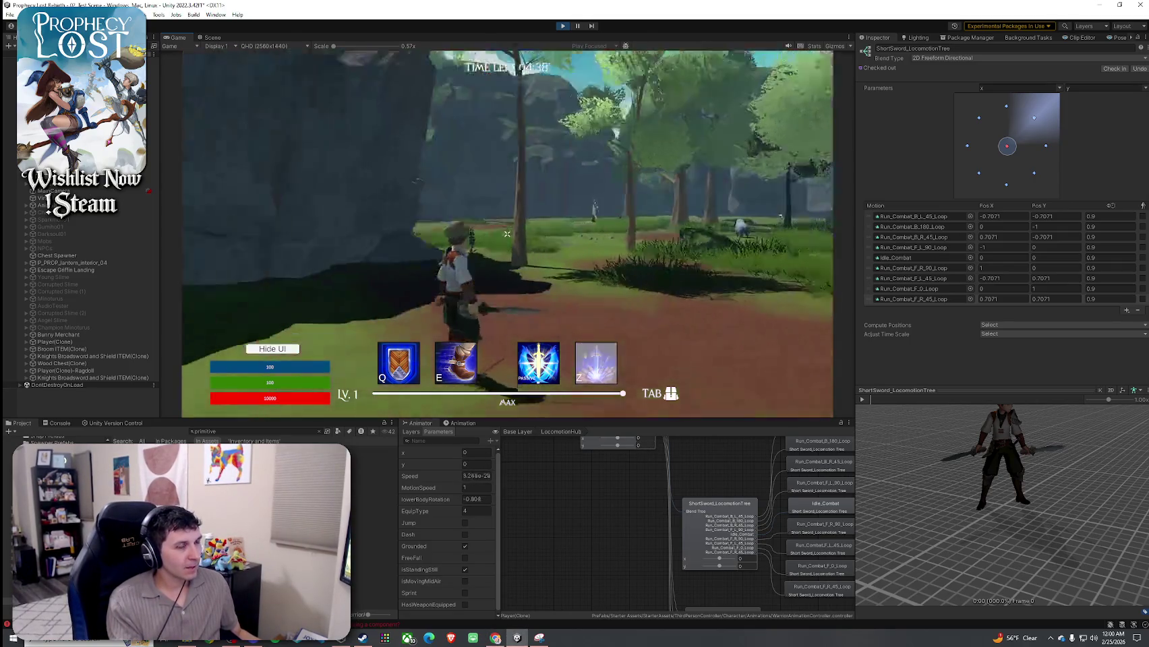
key("w")
key("Tab")
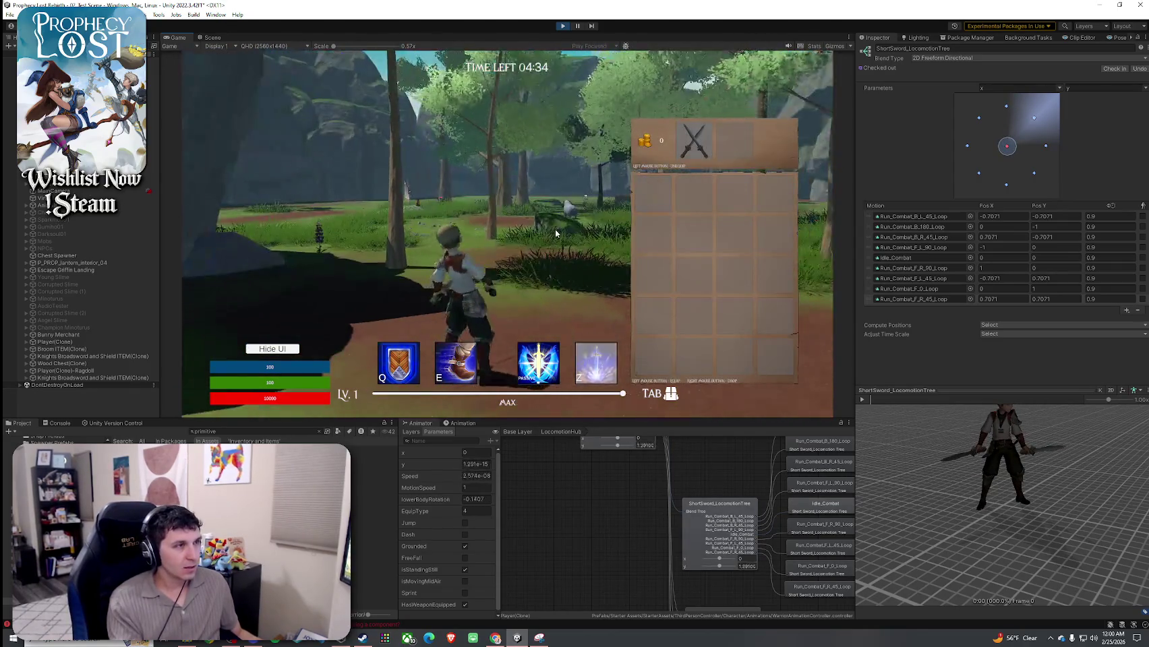
key("Tab")
key("w")
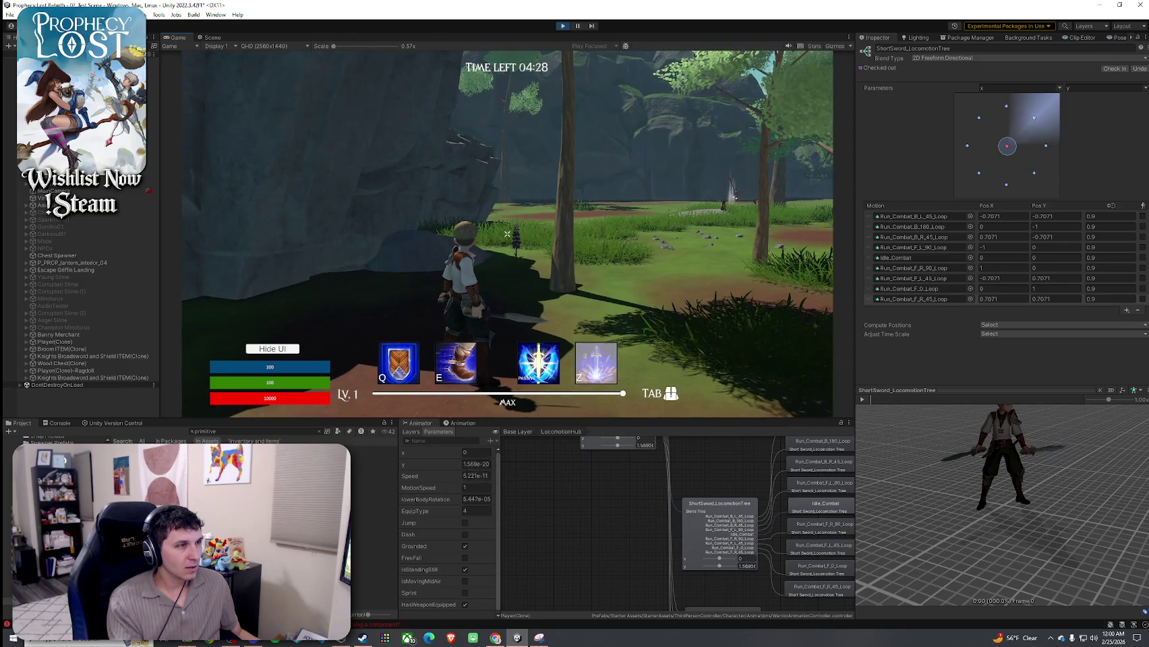
Test the run blend by strafing right, backing up, and veering forward-left and forward-right
key("w")
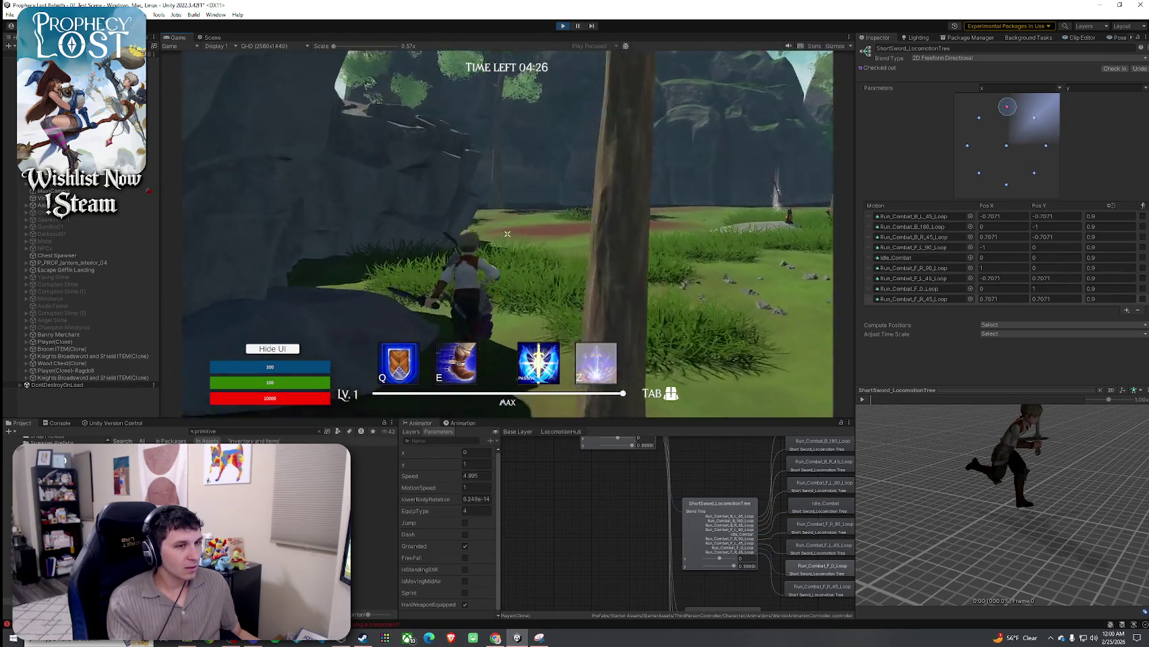
key("d")
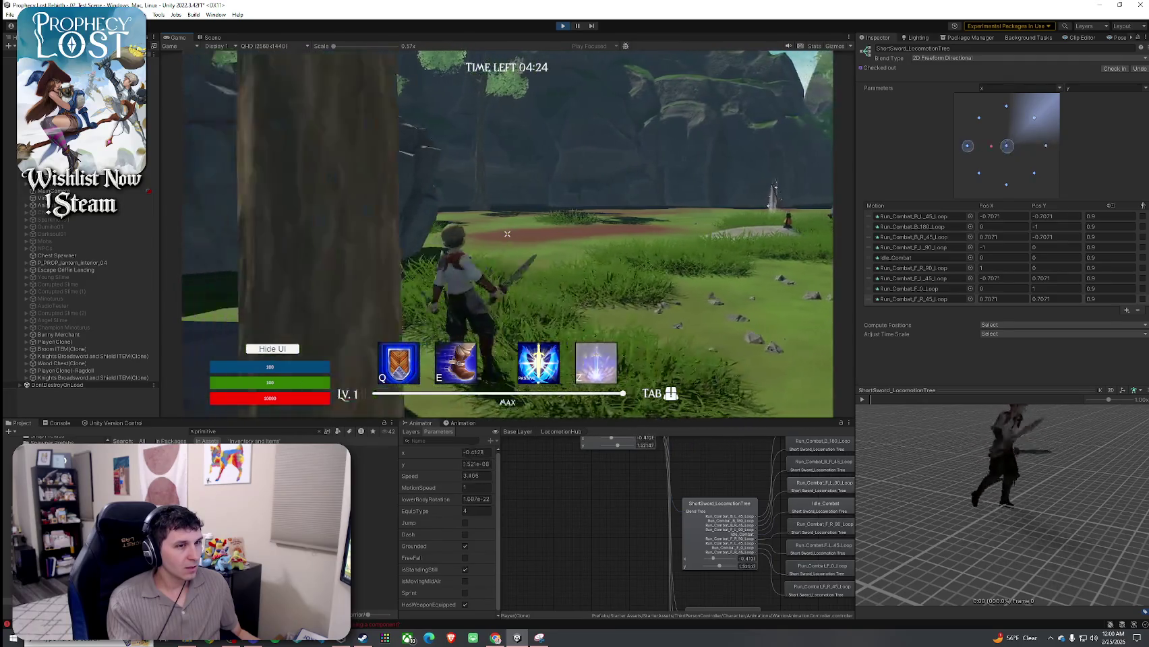
key("s")
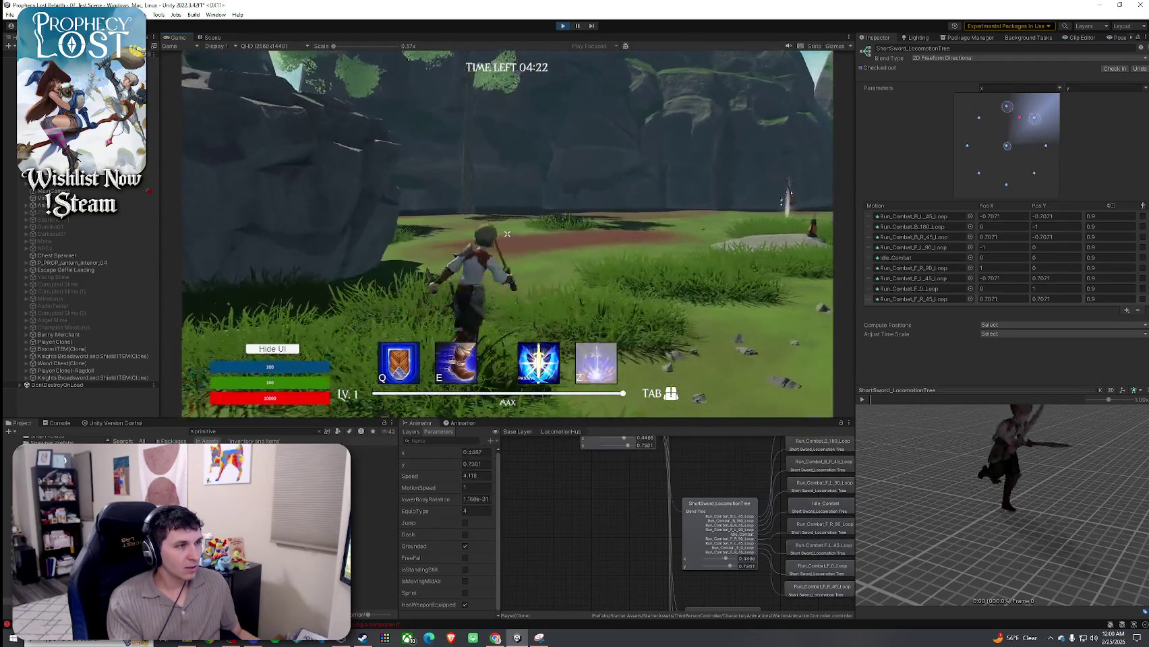
key("w")
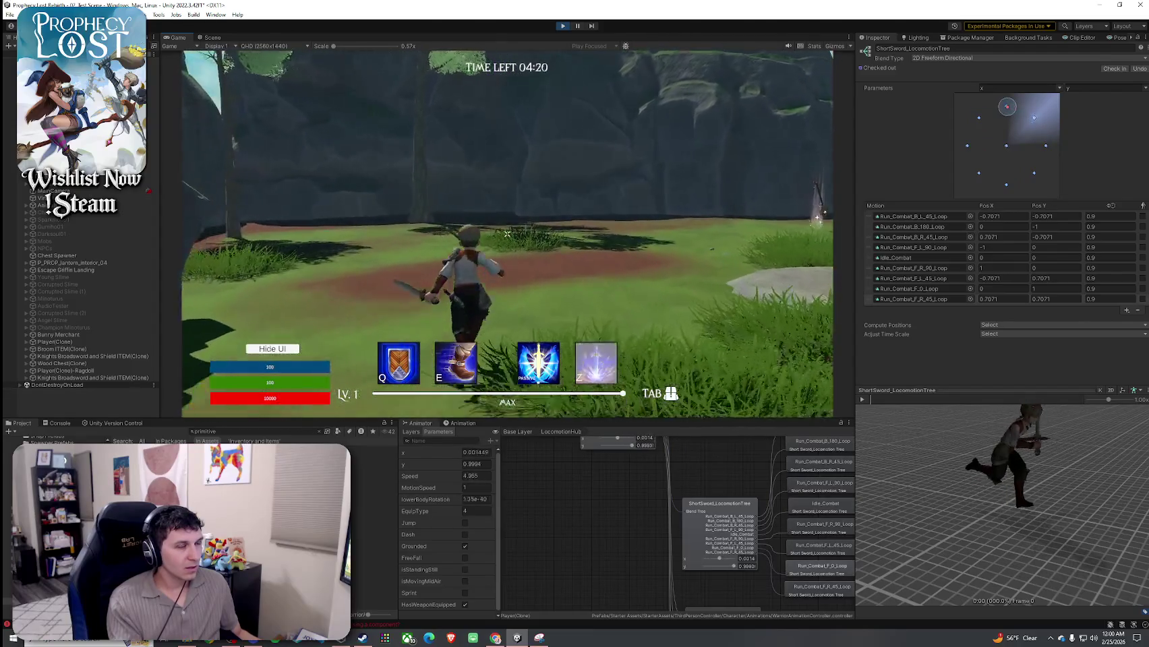
key("a")
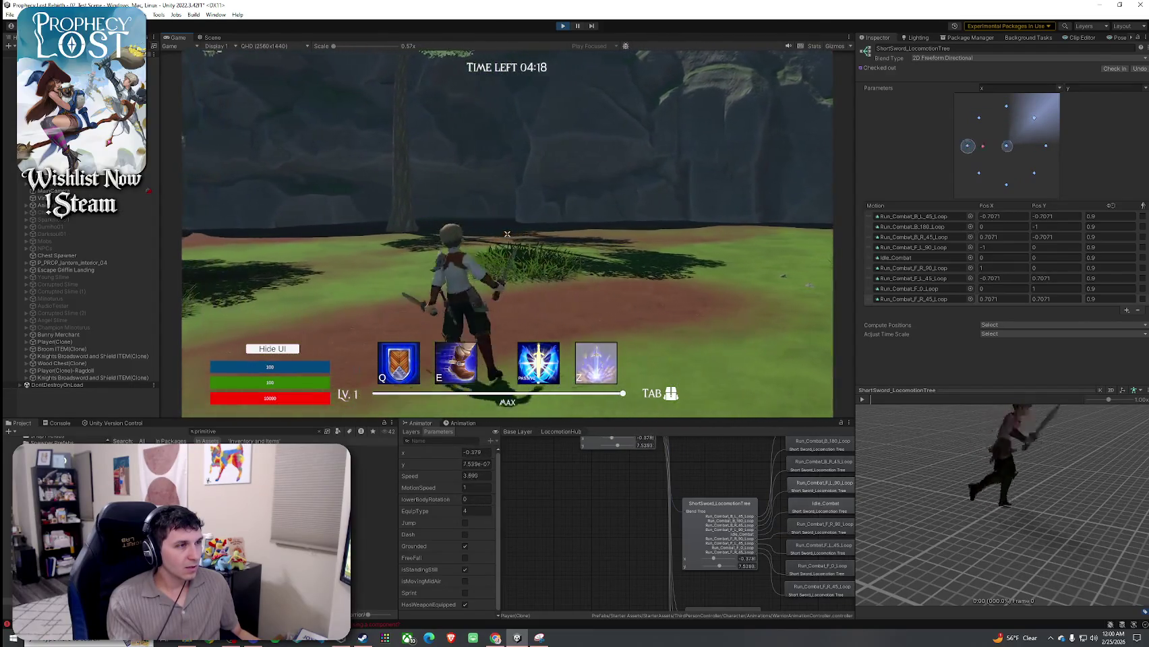
key("d")
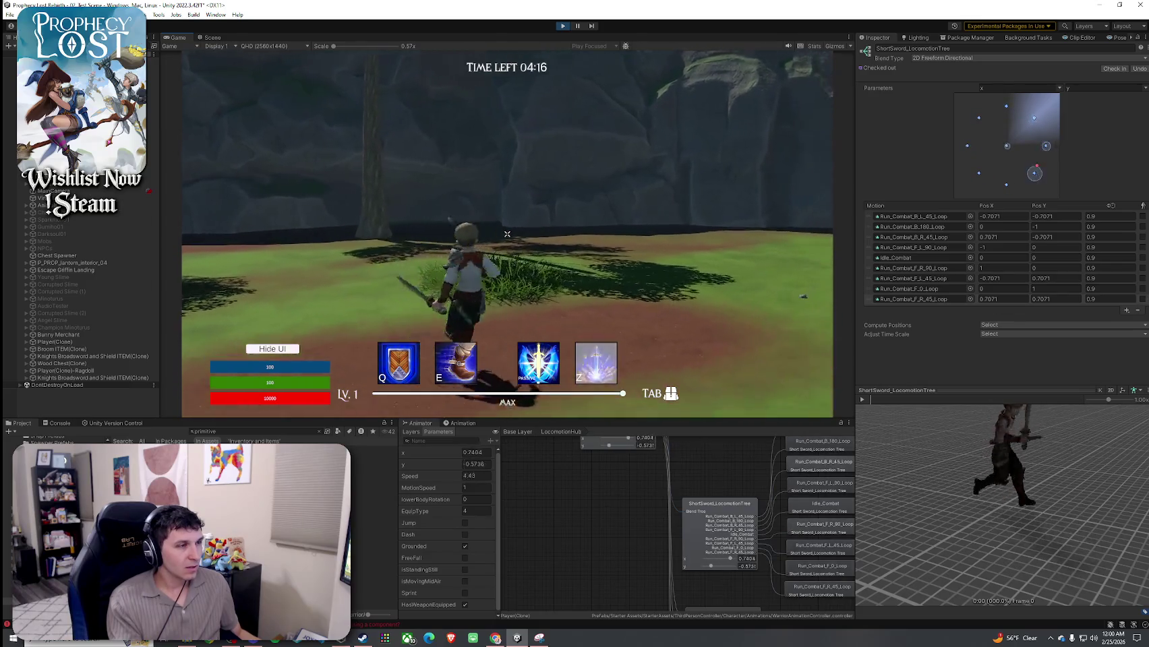
key("d")
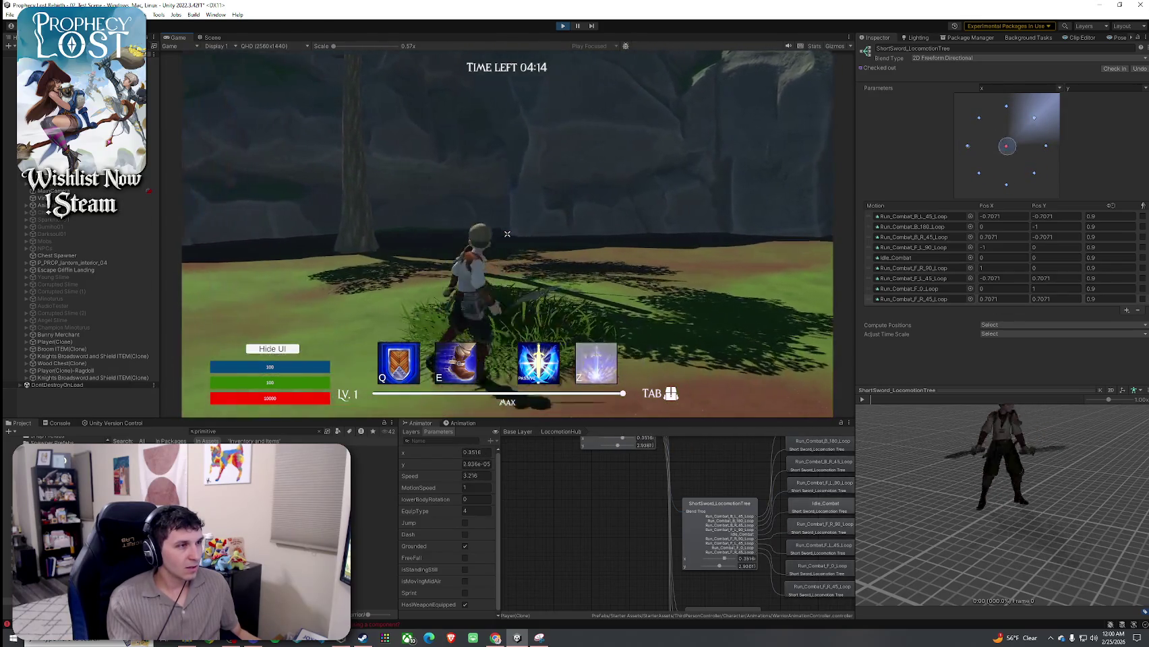
key("s")
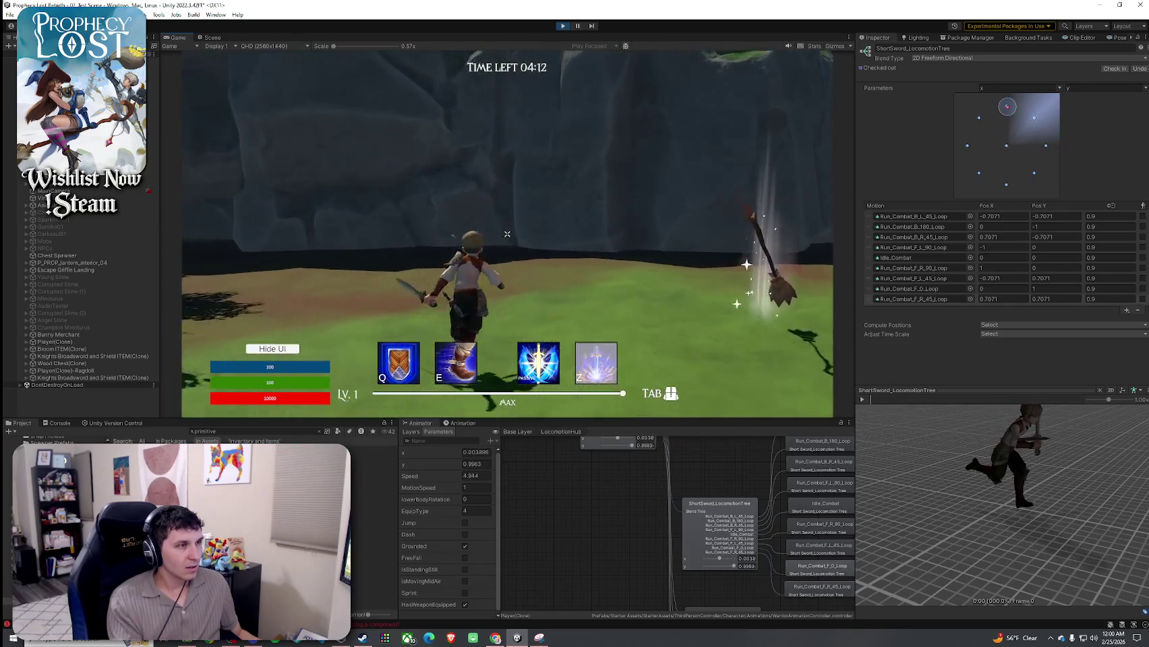
key("w")
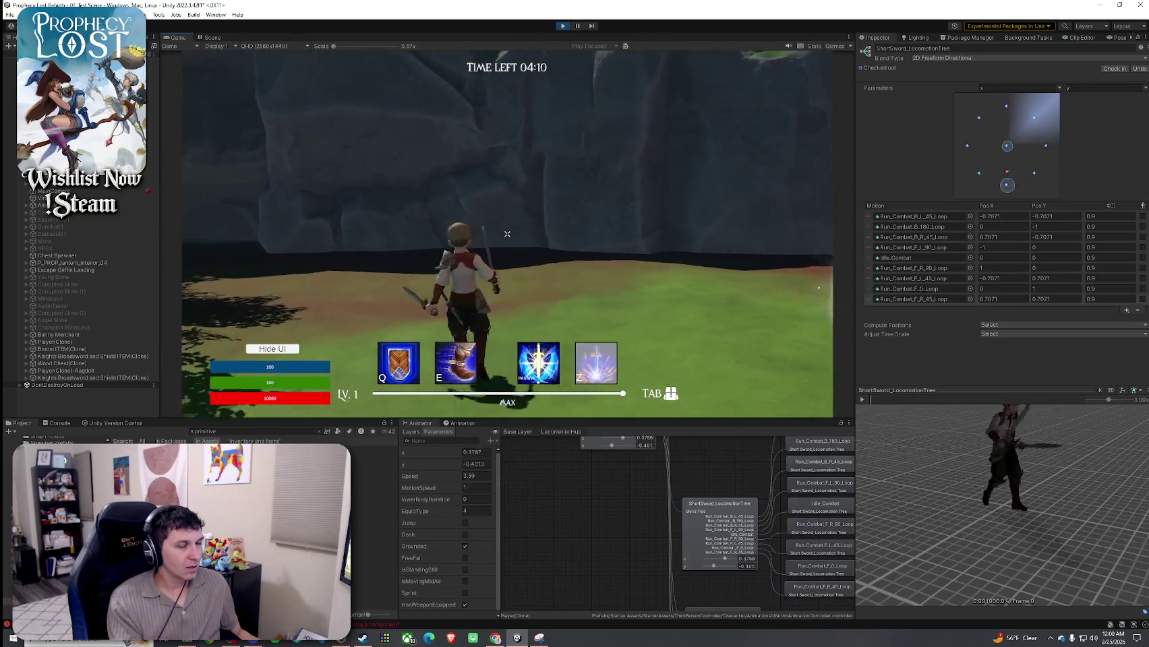
key("d")
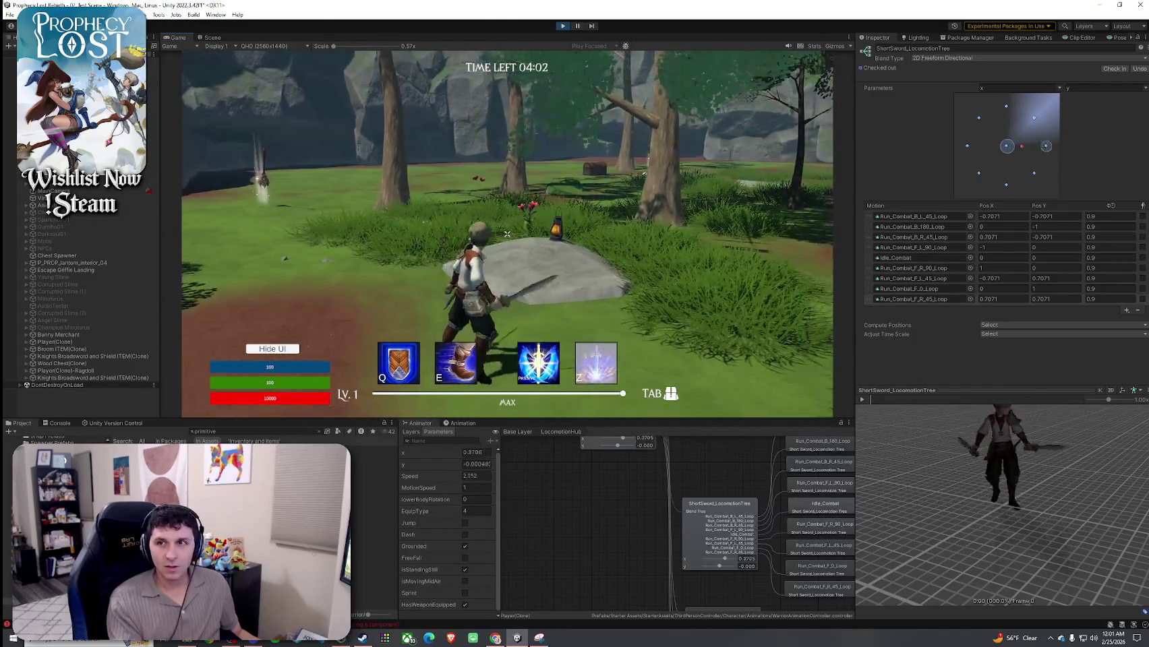
Run forward to the chest, stop beside it and open the inventory to check the swords
key("w")
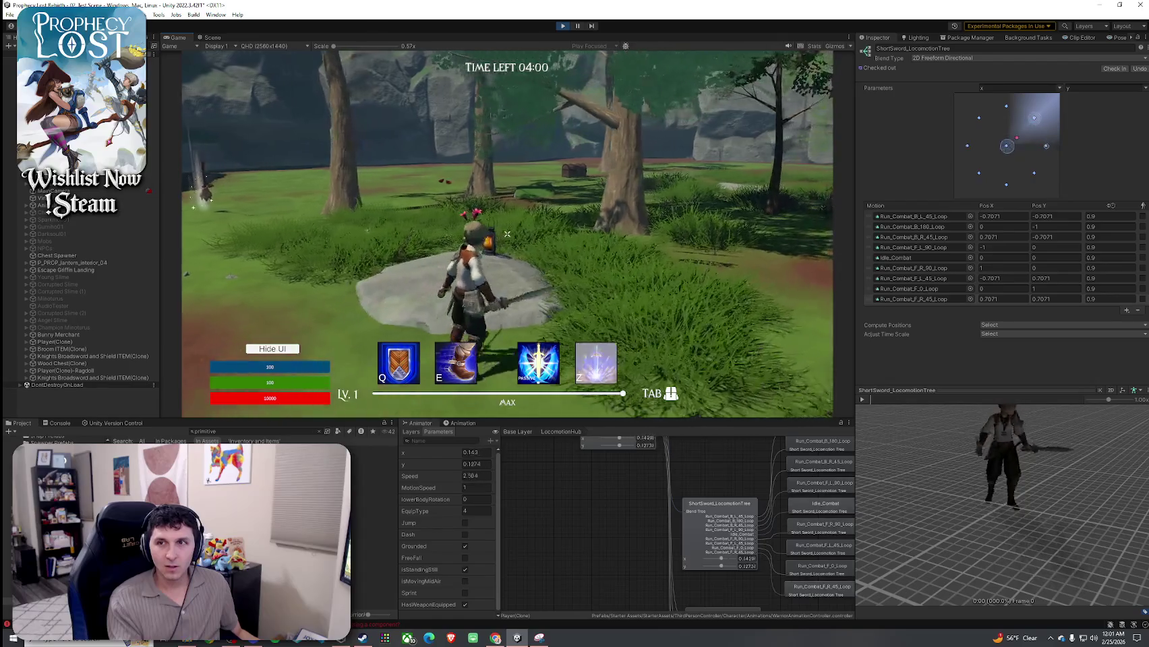
key("w")
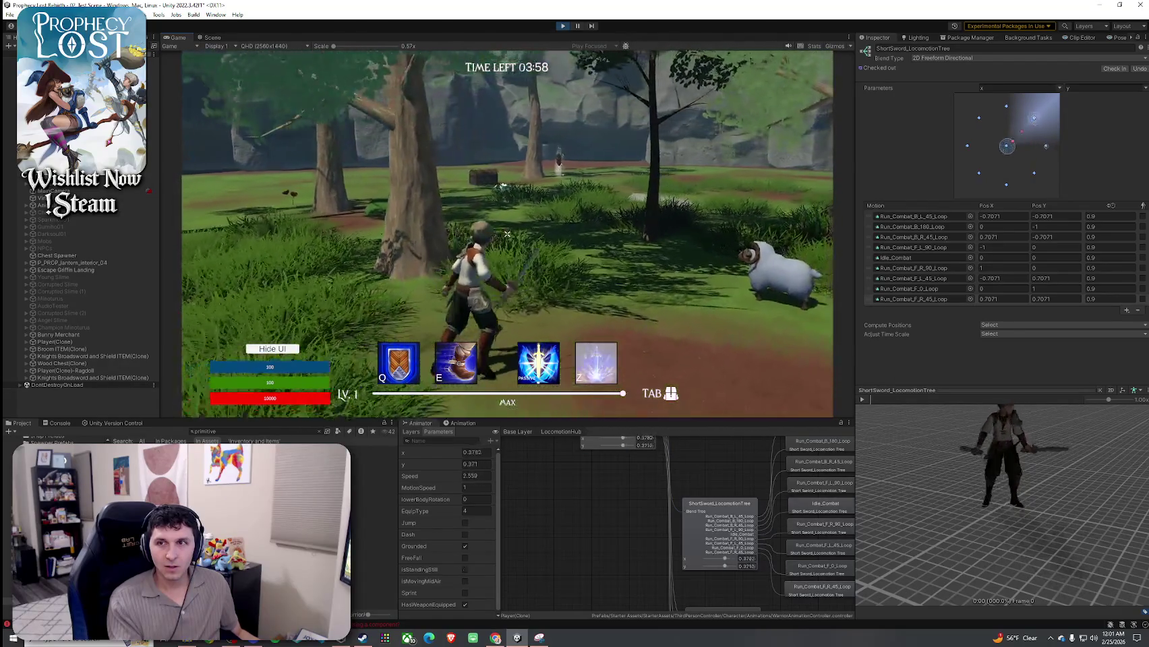
key("w")
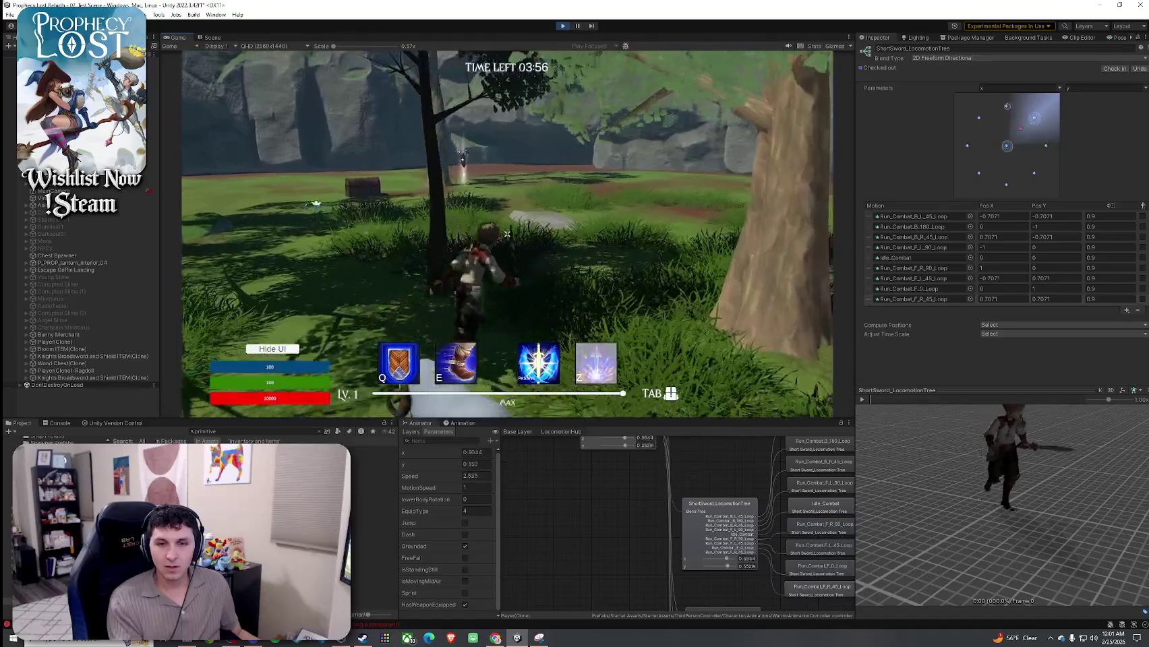
key("w")
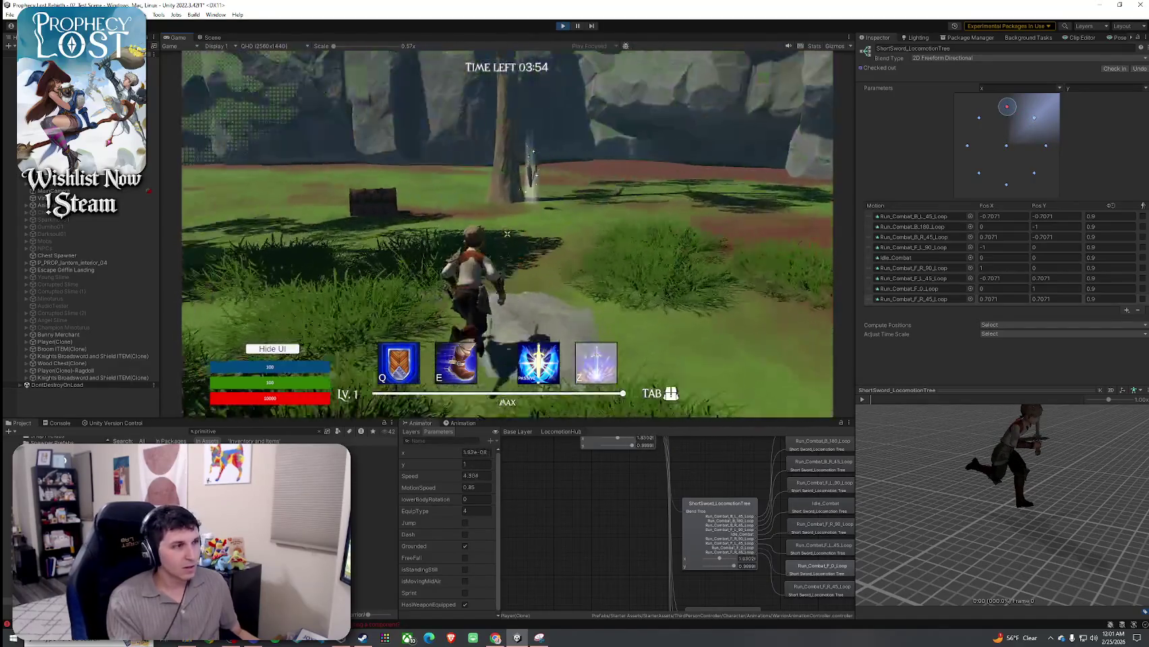
key("w")
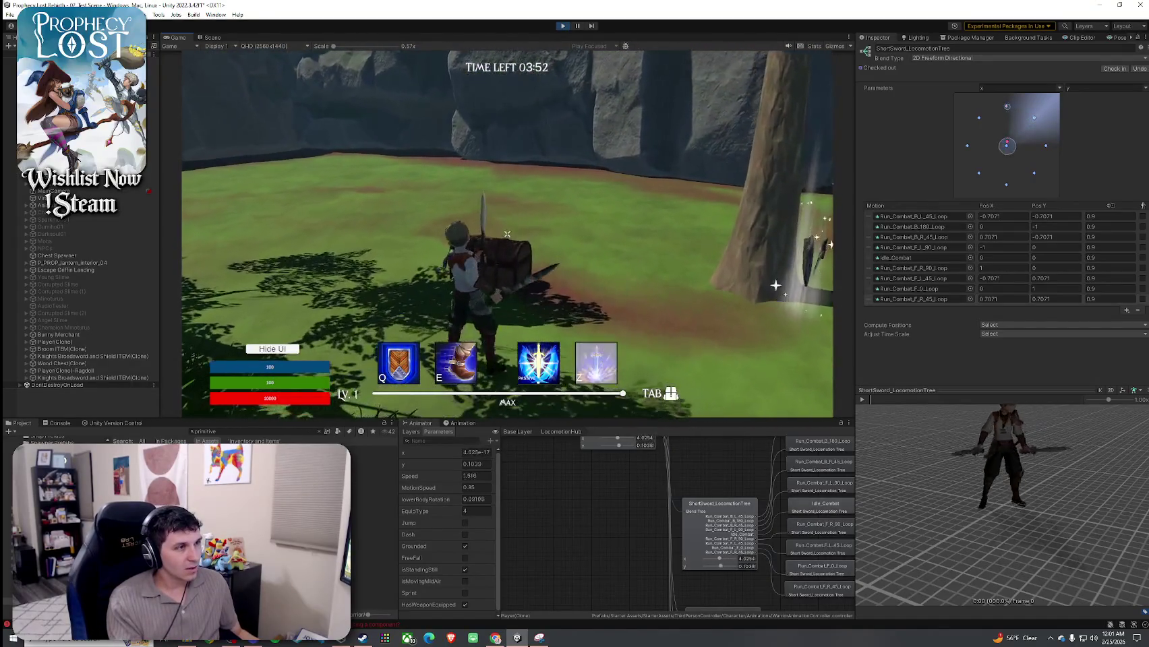
key("Tab")
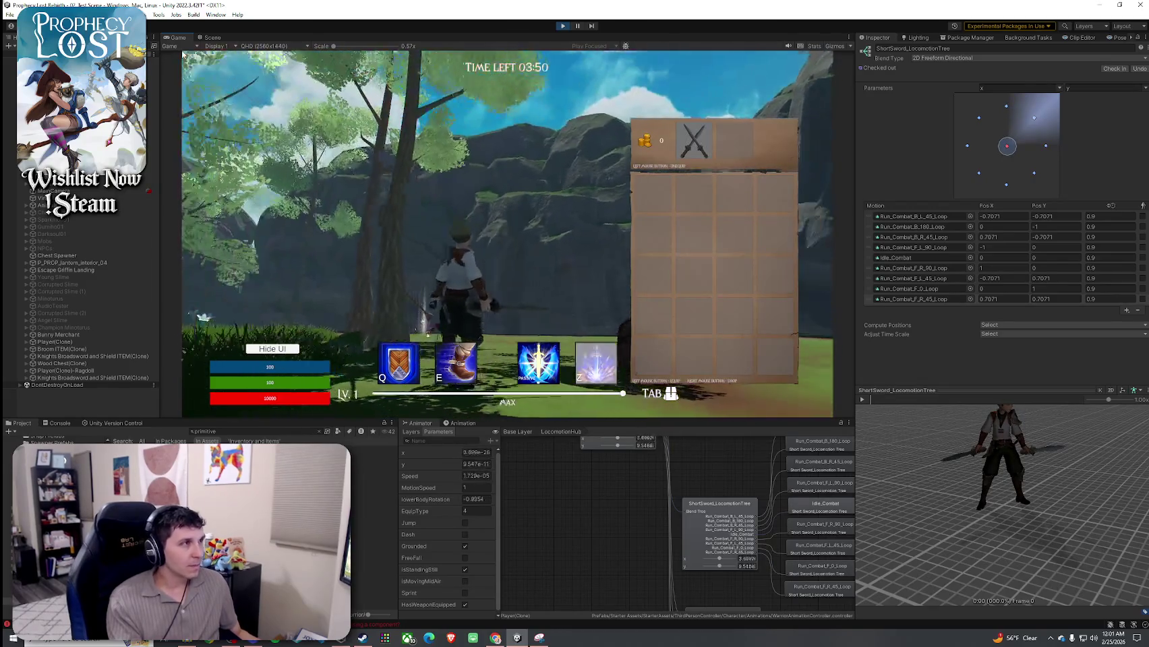
Maximize the Game view, close the inventory, open the chest and run toward the trees
double_click(179, 40)
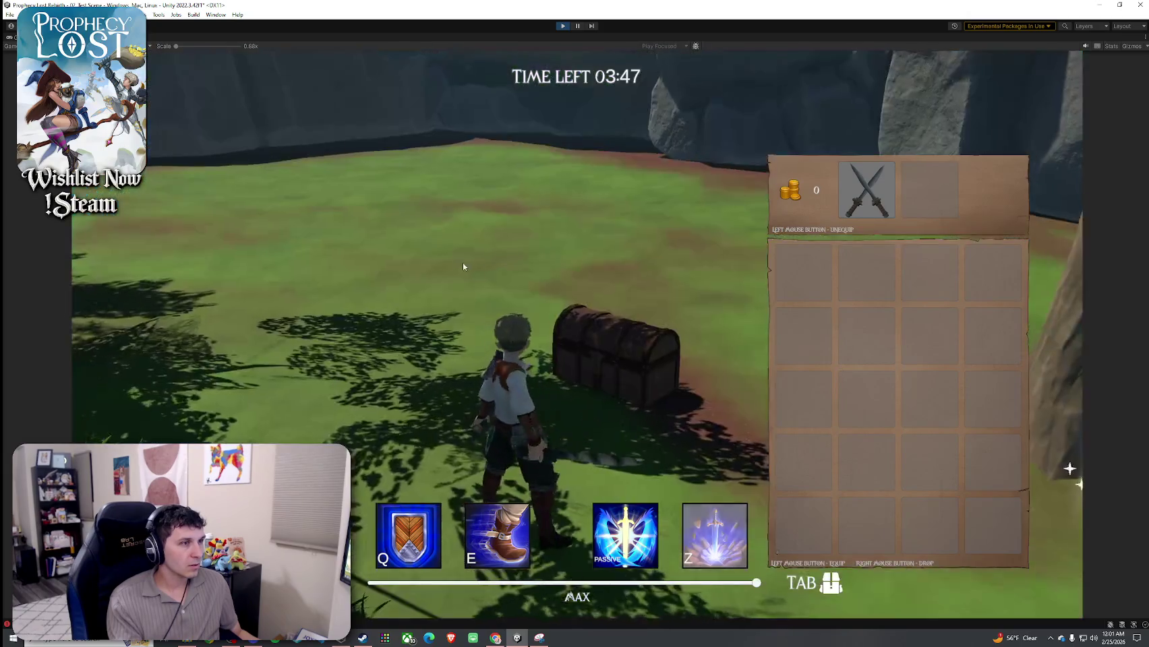
key("Tab")
left_click(576, 335)
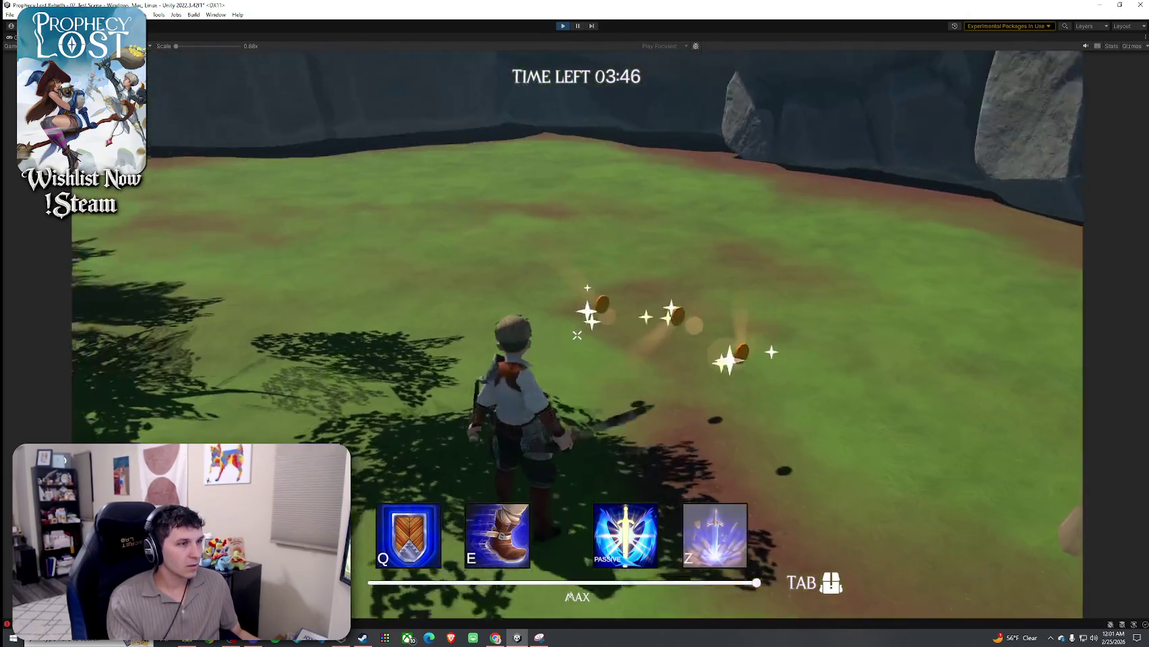
key("w")
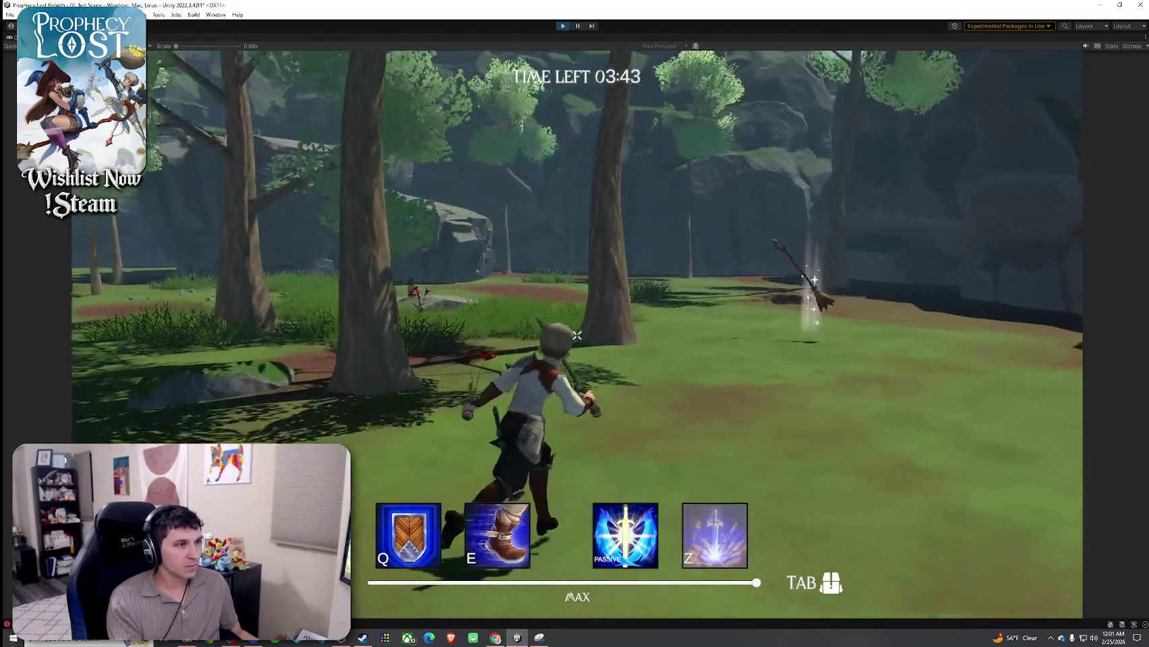
key("w")
key("w")
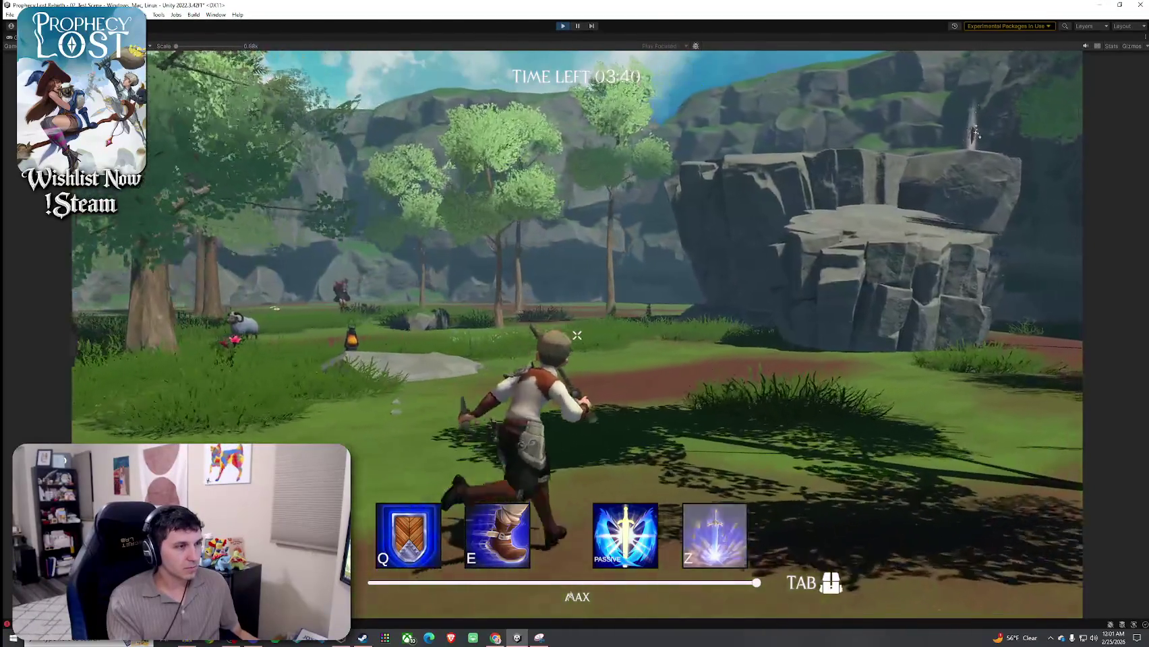
Run along the cliffs, around a tree and back into the clearing, then move left
key("w")
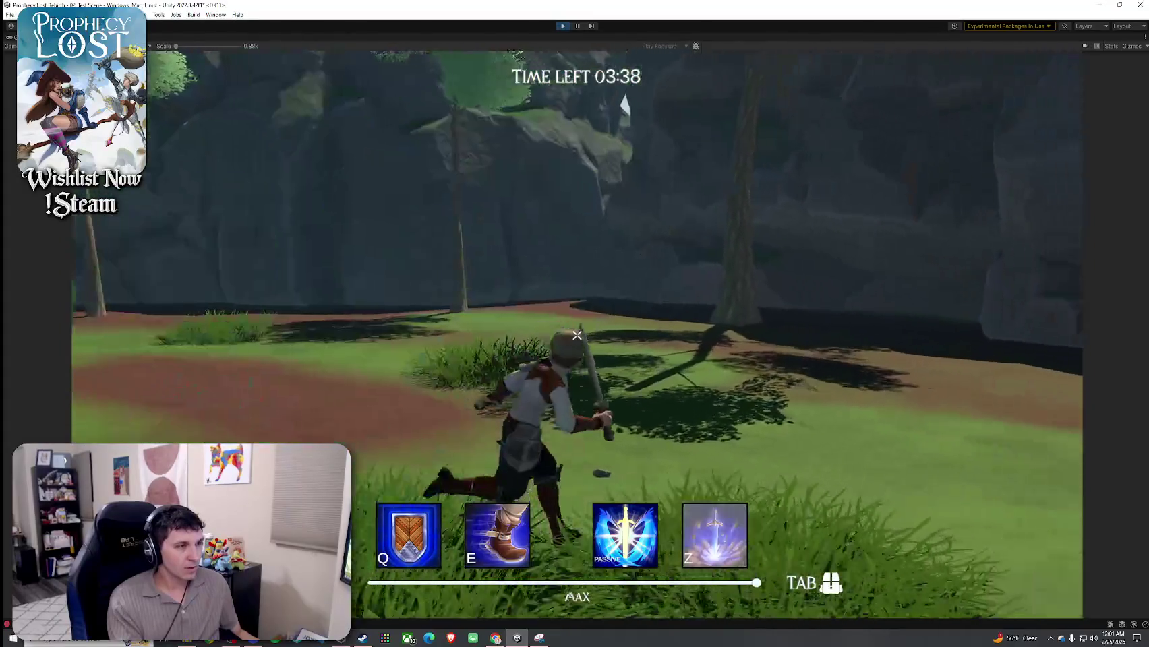
key("w")
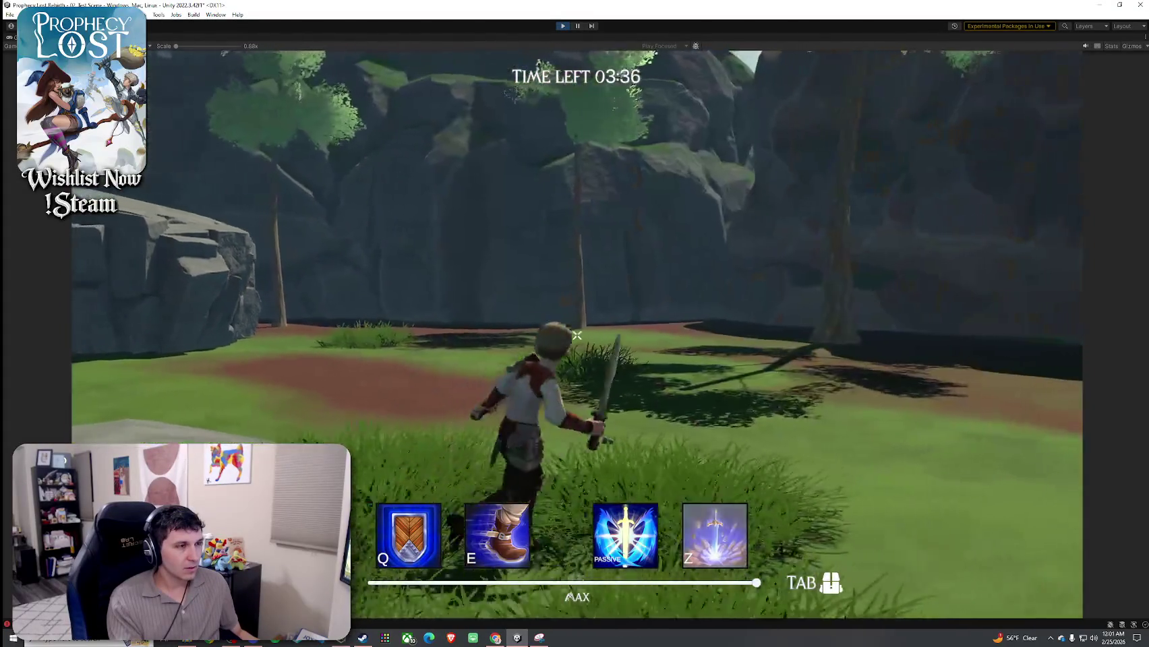
key("w")
key("w")
key("w")
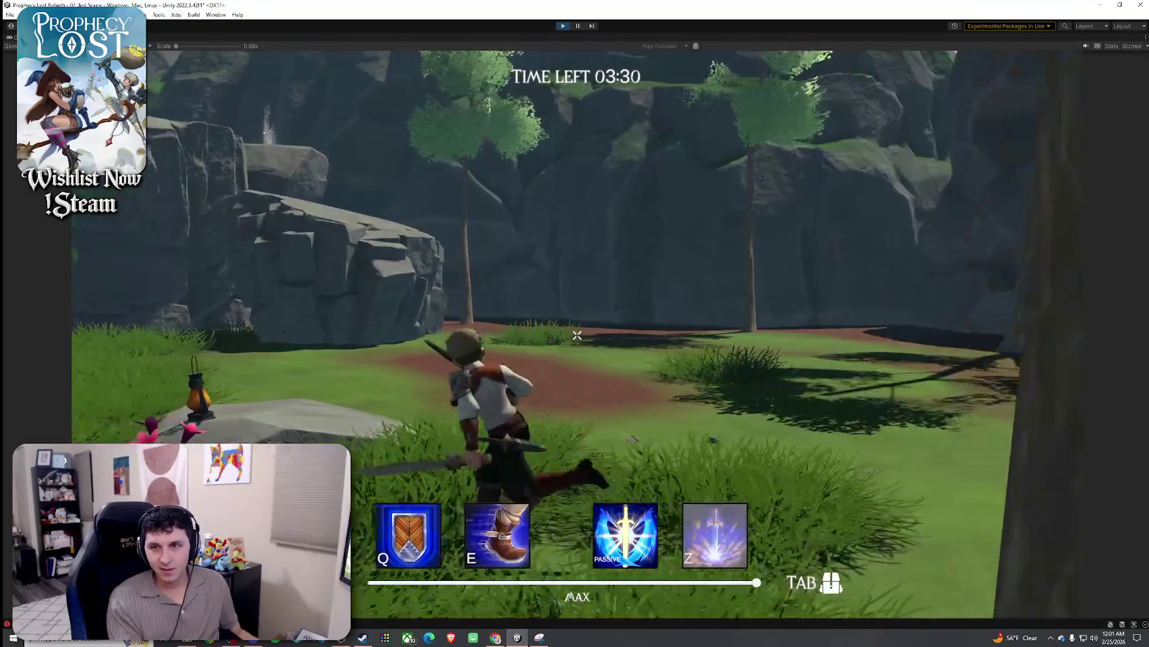
key("w")
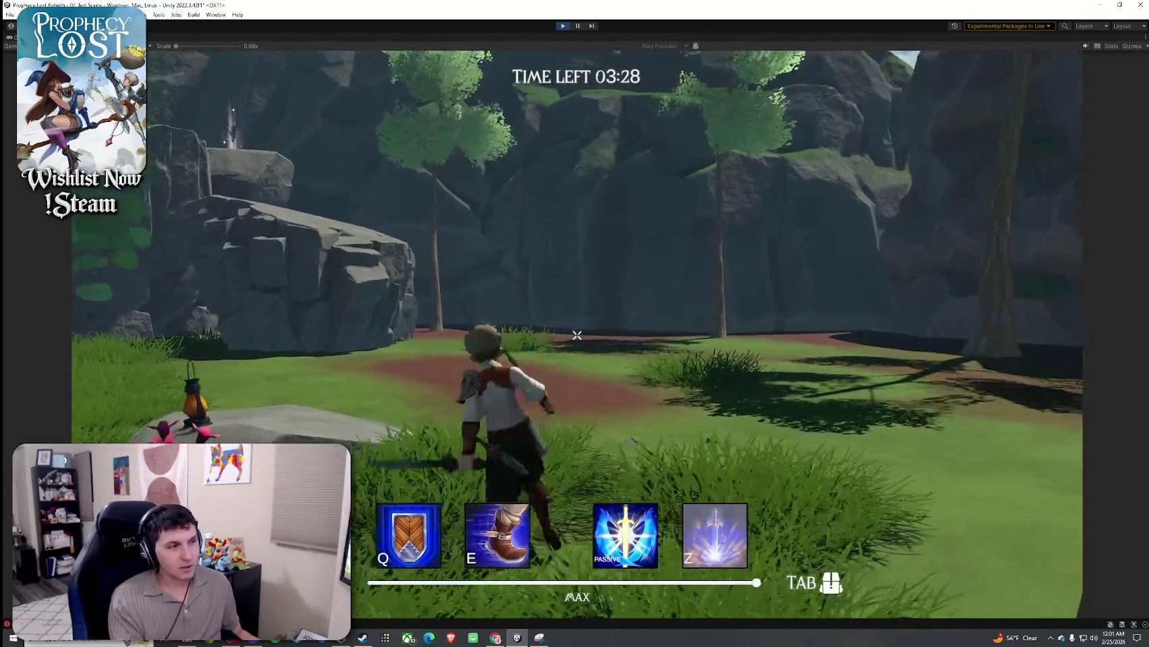
key("w")
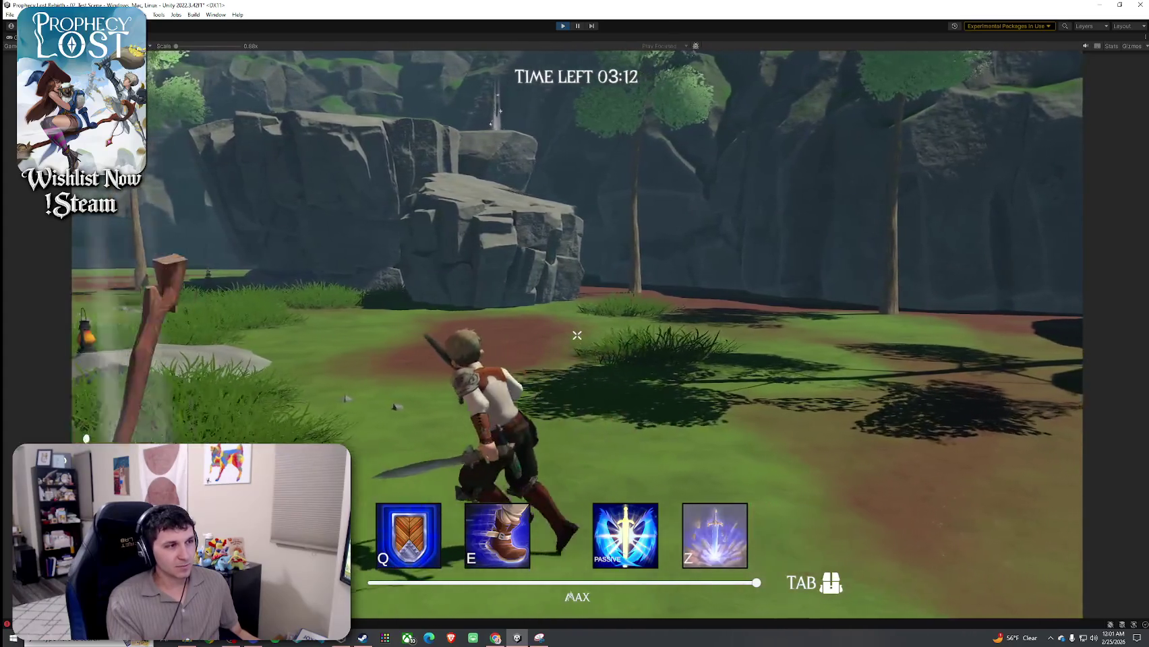
key("a")
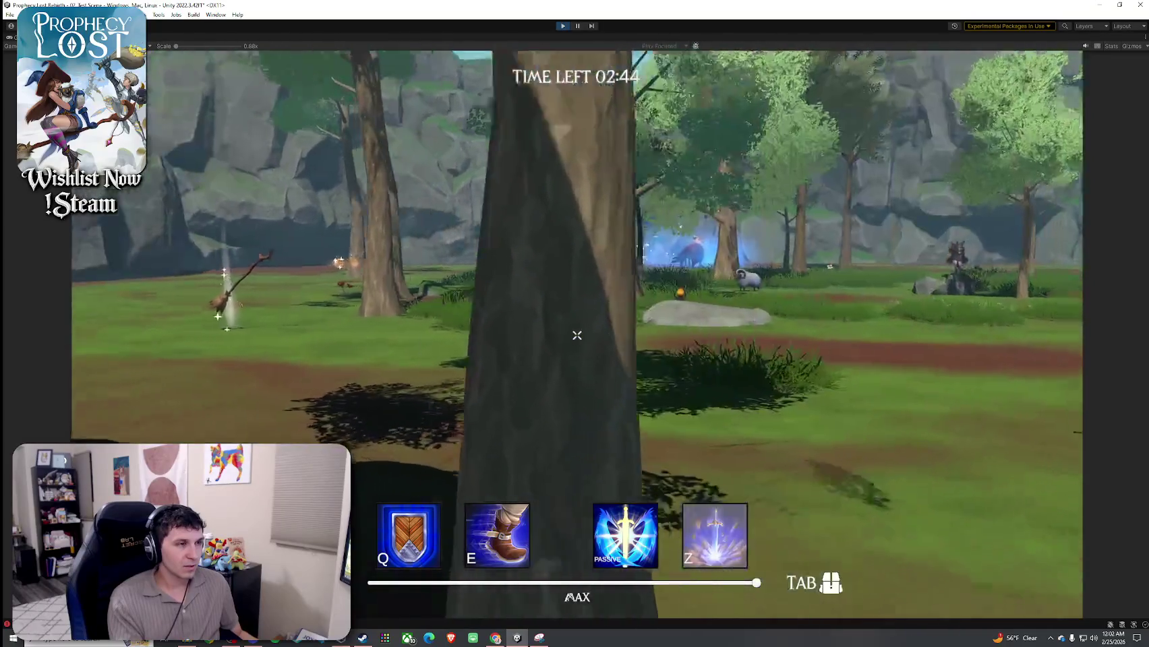
Run through the rocks past the portal to the merchant, open the shop and leave it
key("w")
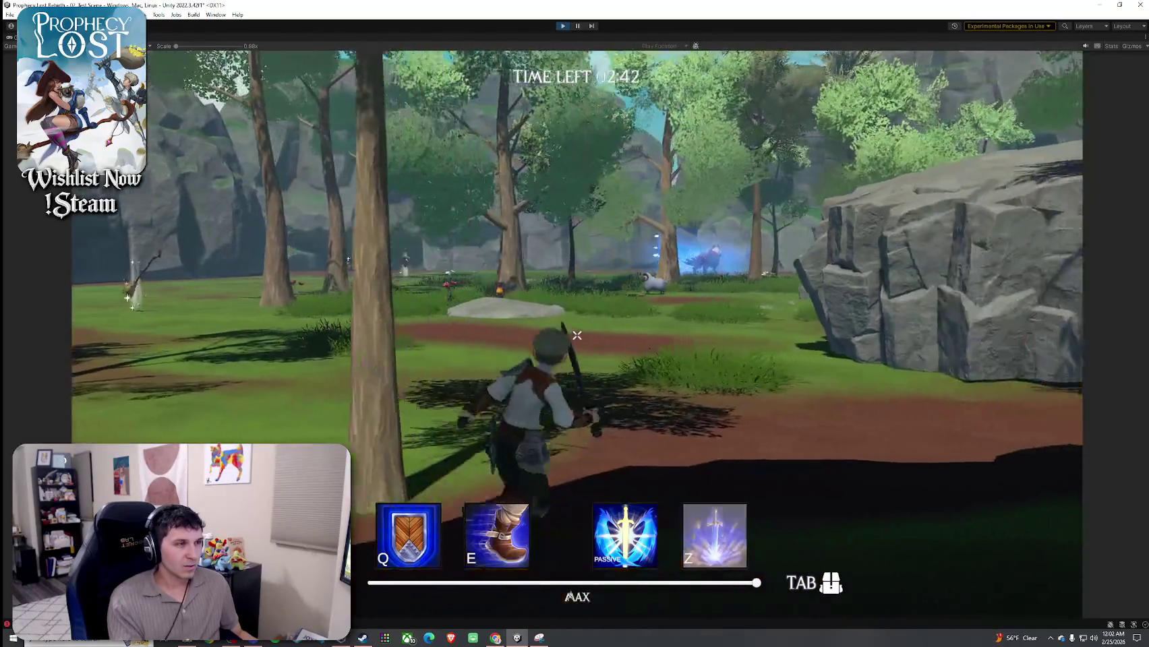
key("w")
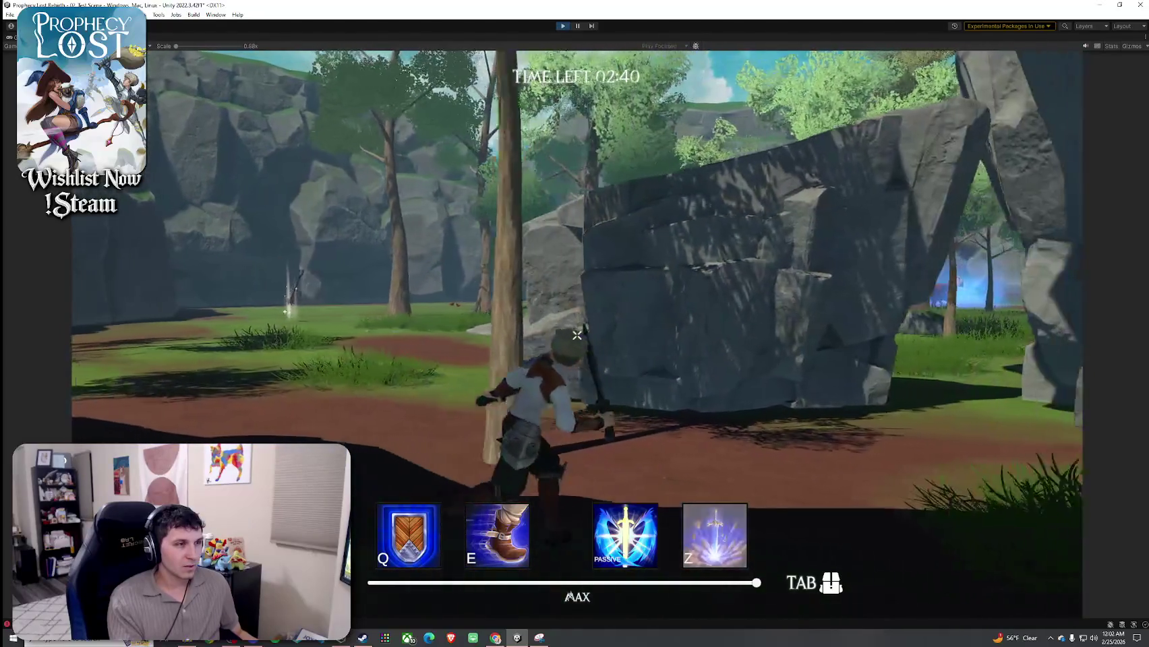
key("w")
key("w")
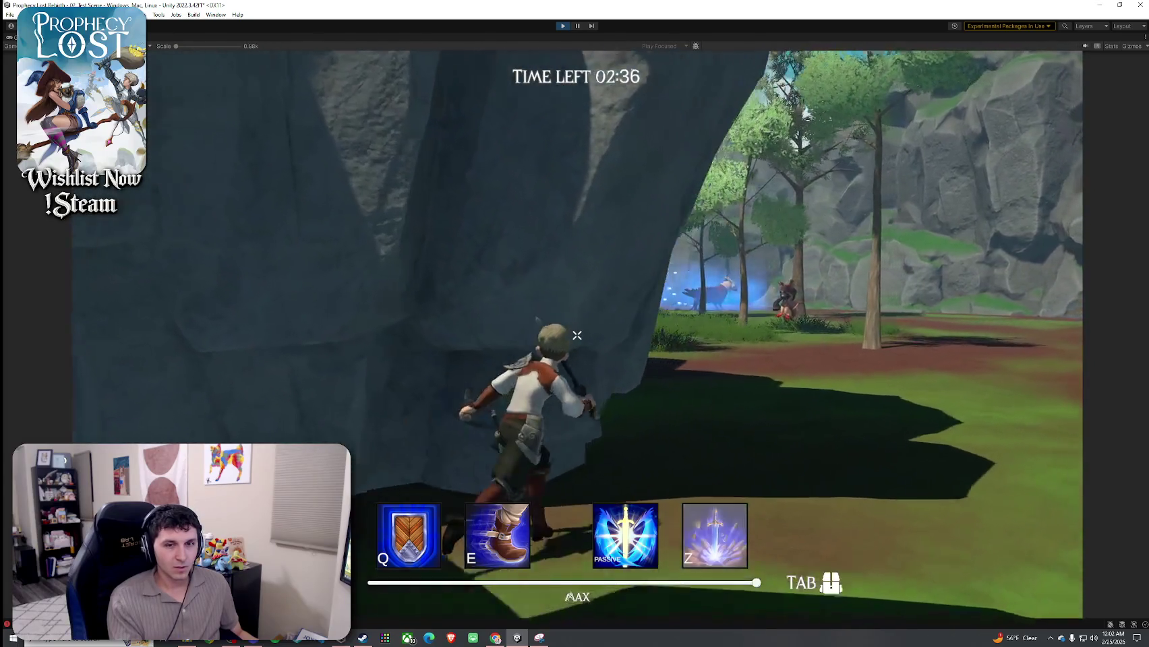
key("w")
key("w")
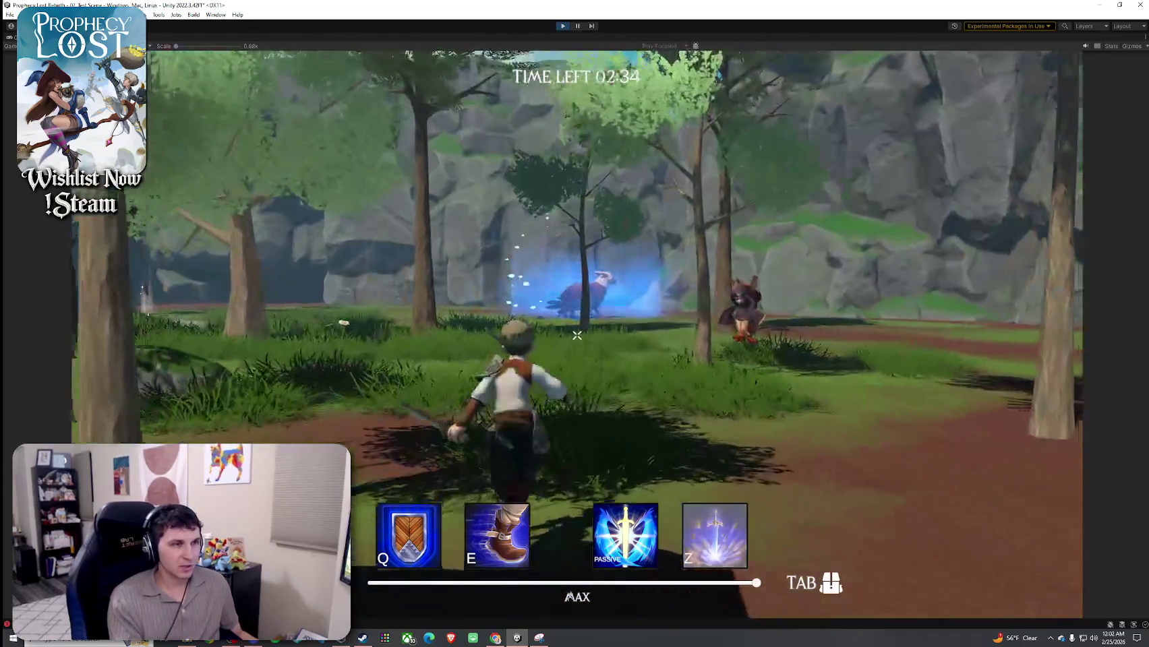
key("w")
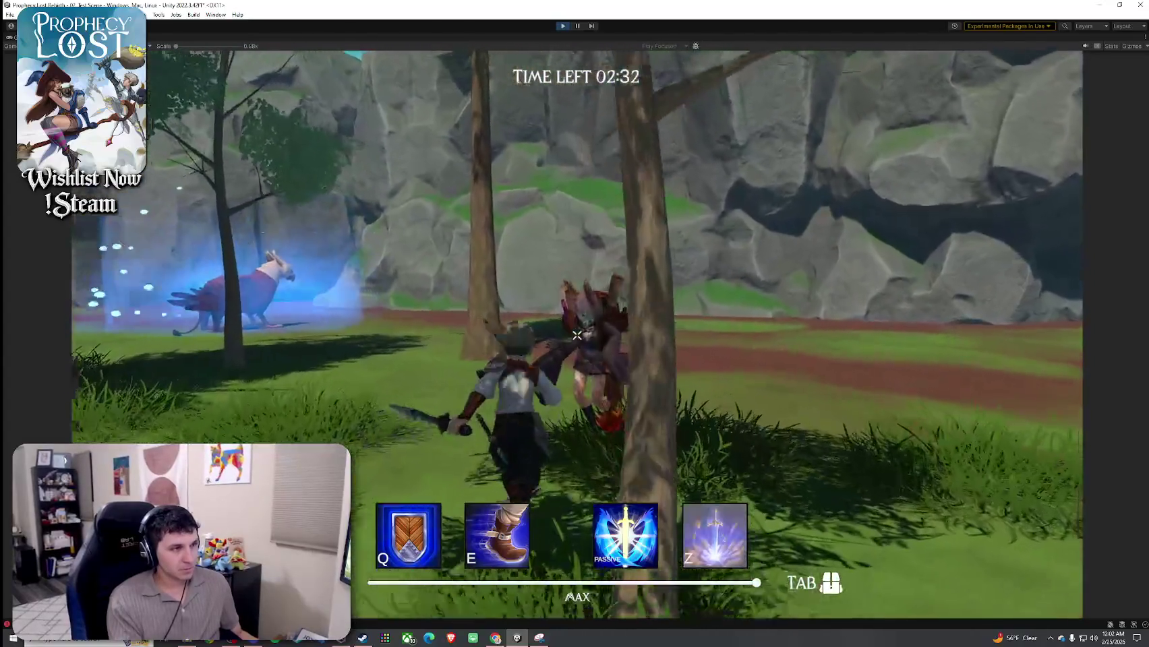
key("Escape")
key("w")
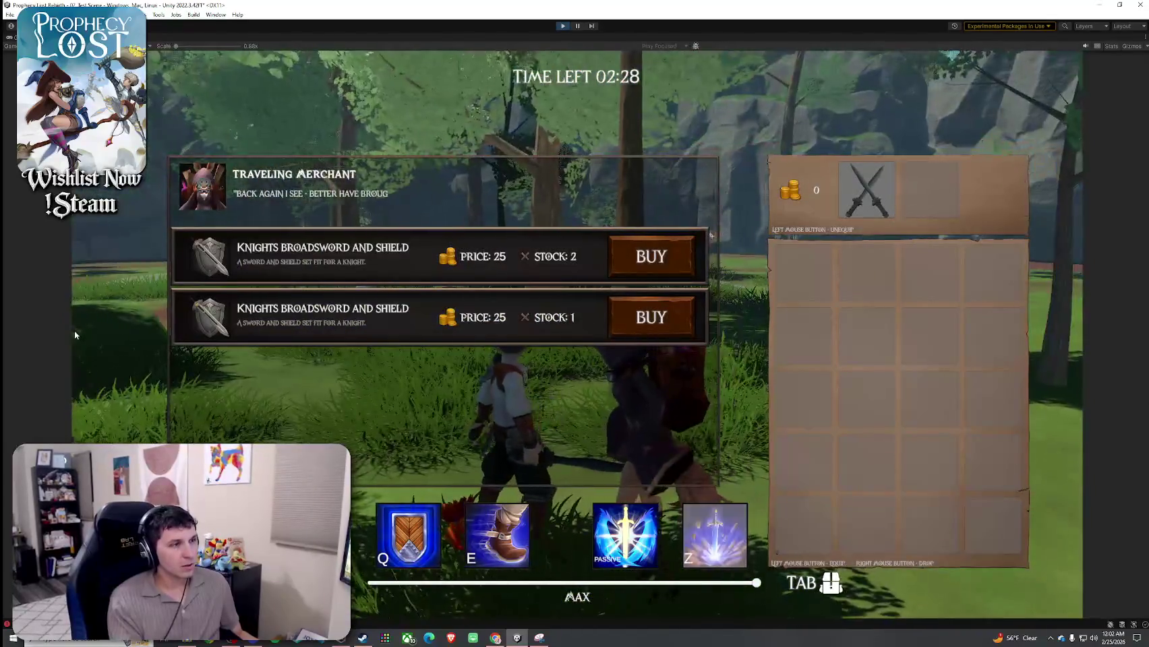
key("Escape")
key("w")
Run through the forest and tall grass, then restore the editor layout and show the Scene view
key("w")
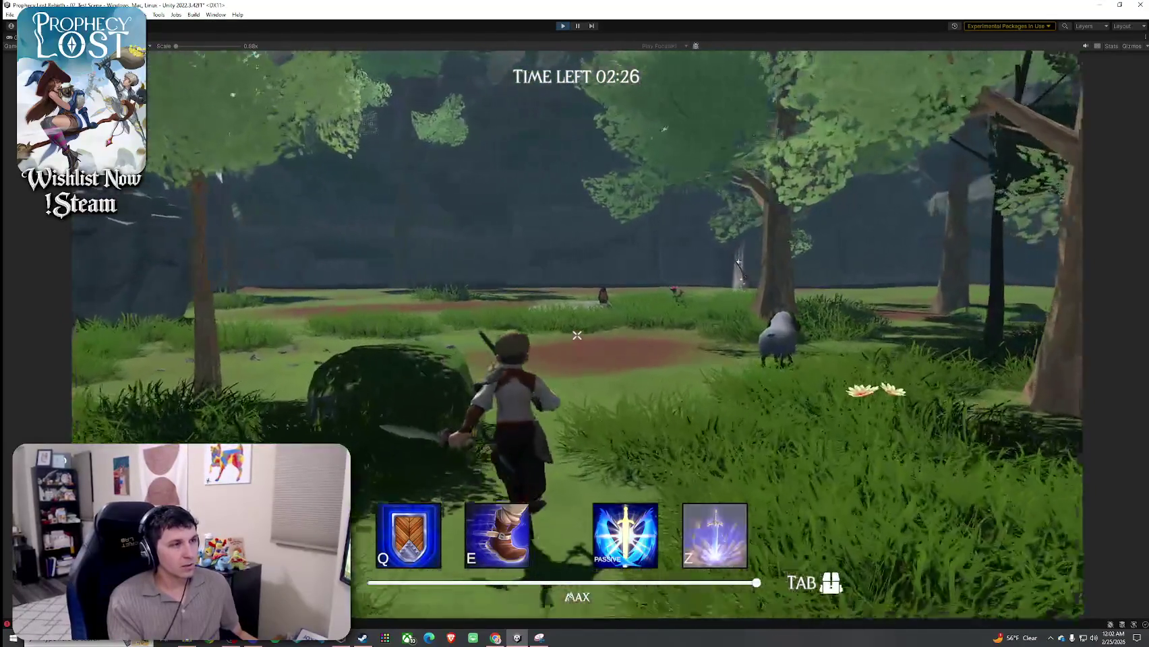
key("w")
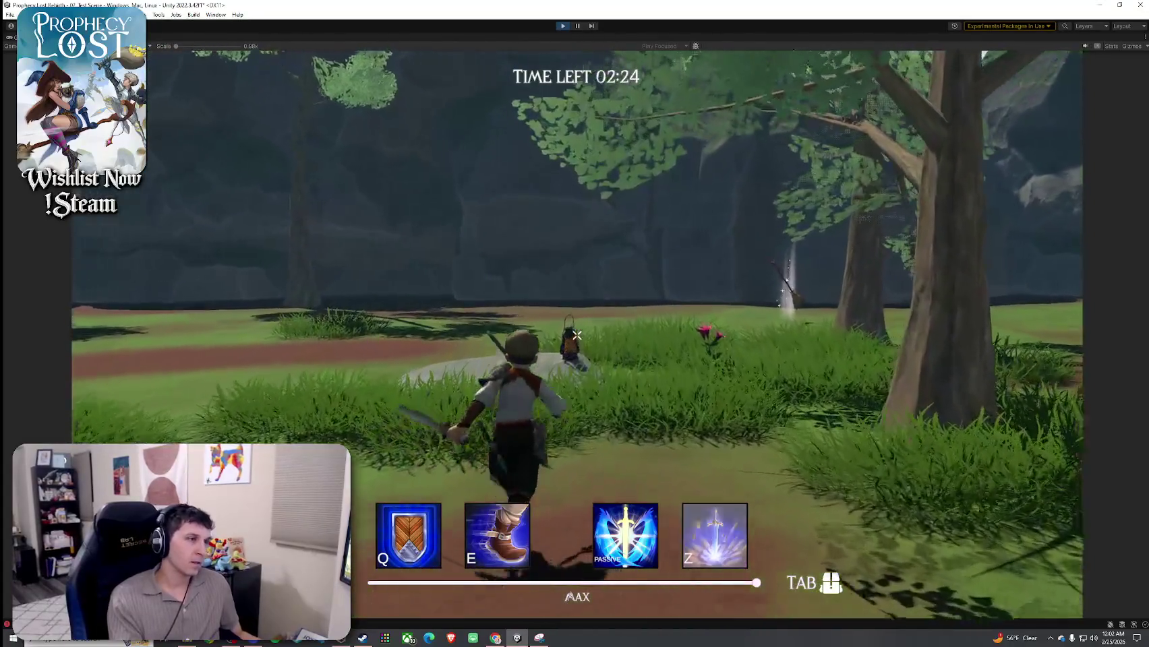
key("w")
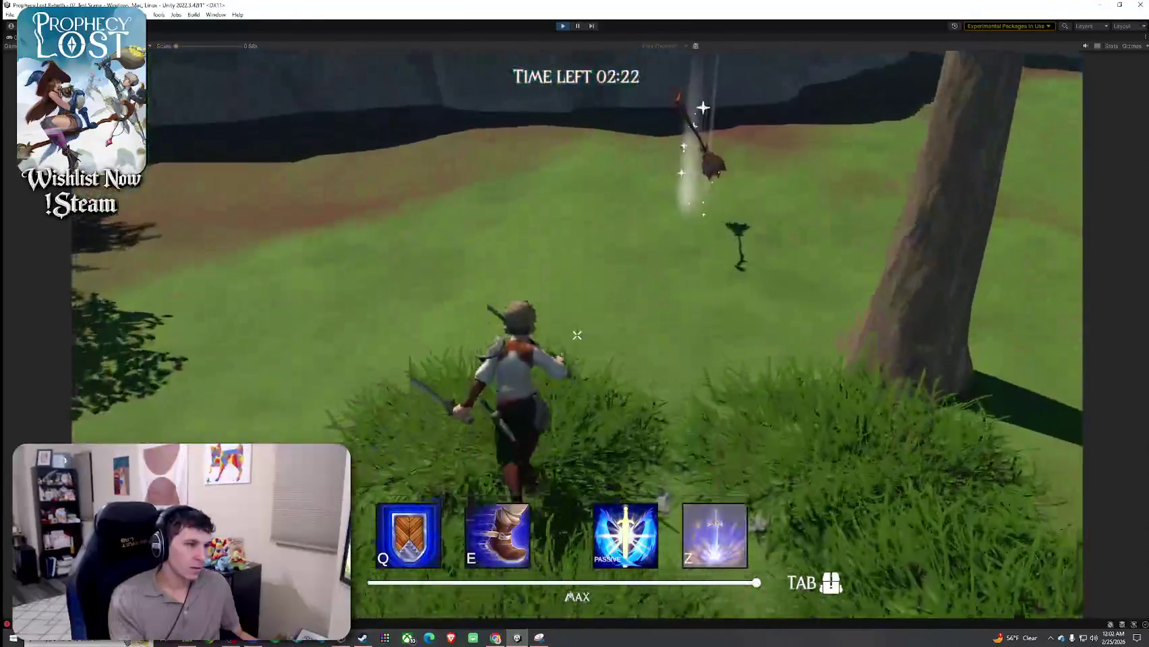
key("w")
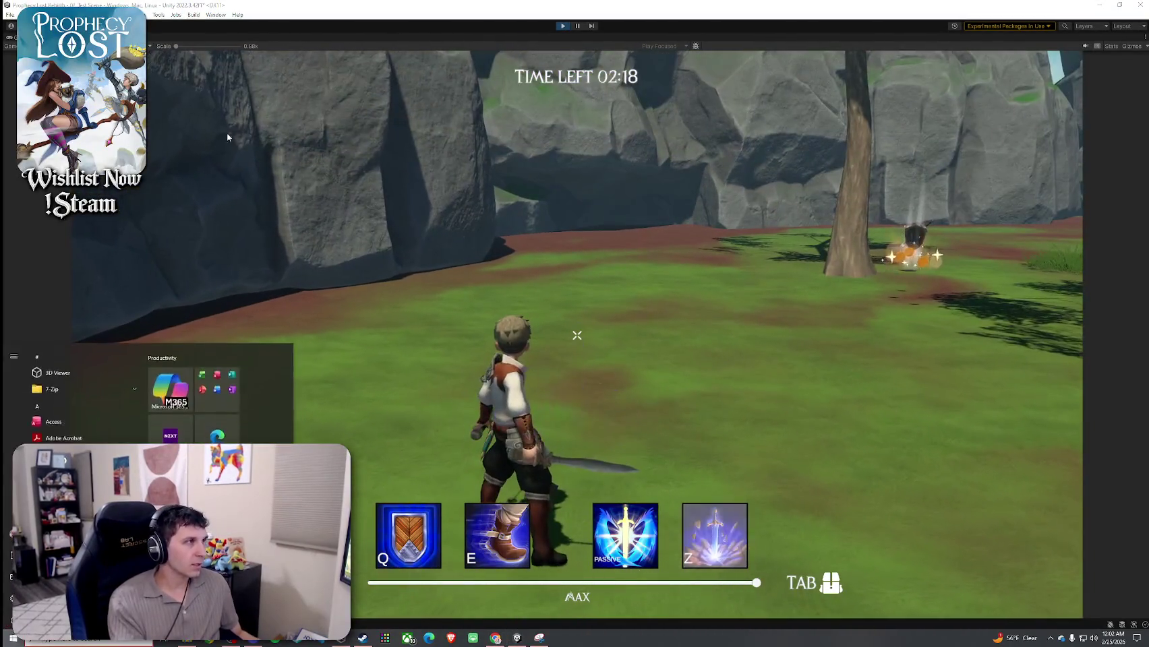
key("shift+space")
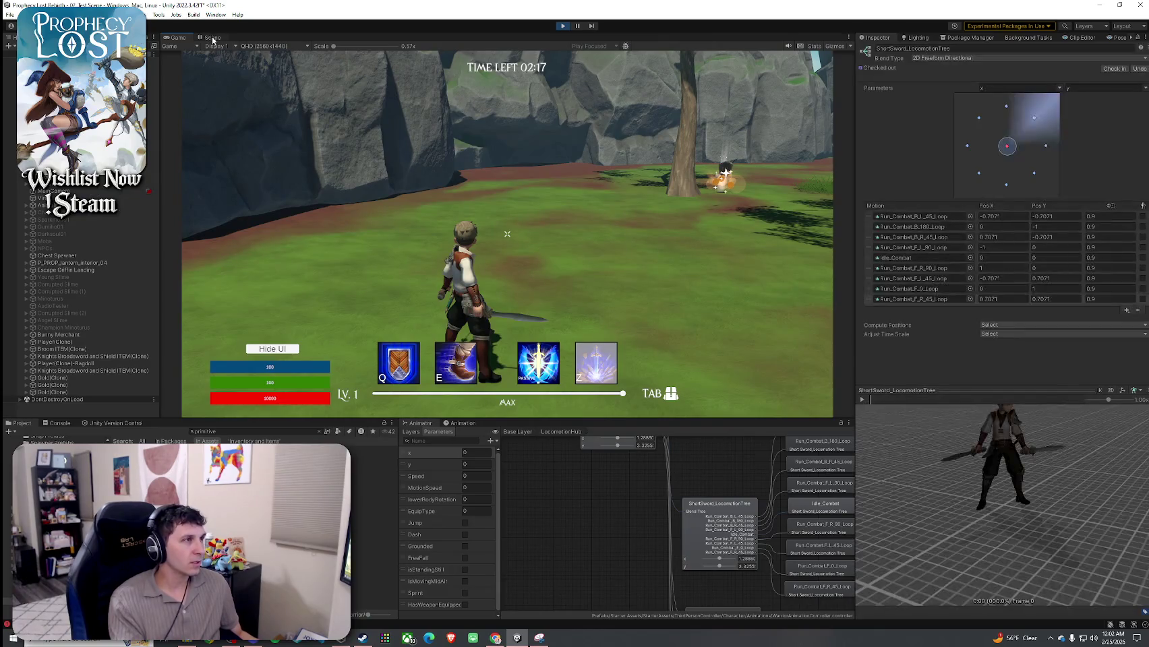
left_click(213, 38)
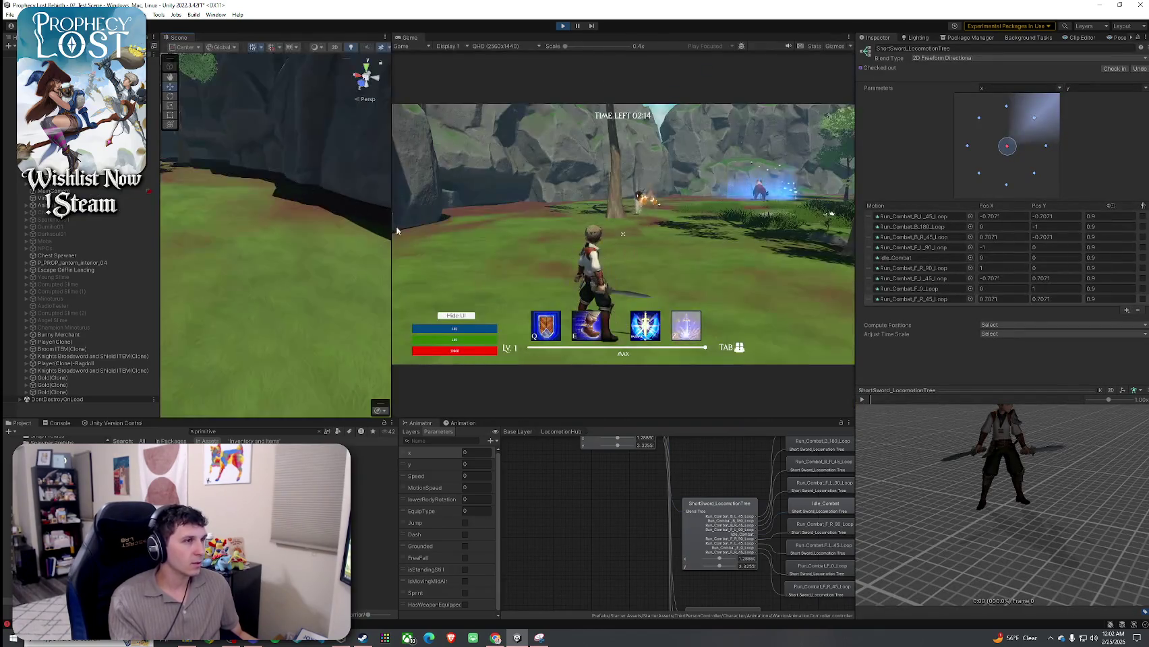
Fly the scene camera among the trees and run the character along the rock wall
mouse_move(1137, 206)
left_mouse_down()
mouse_move(324, 175)
mouse_move(384, 192)
mouse_move(330, 177)
left_mouse_up()
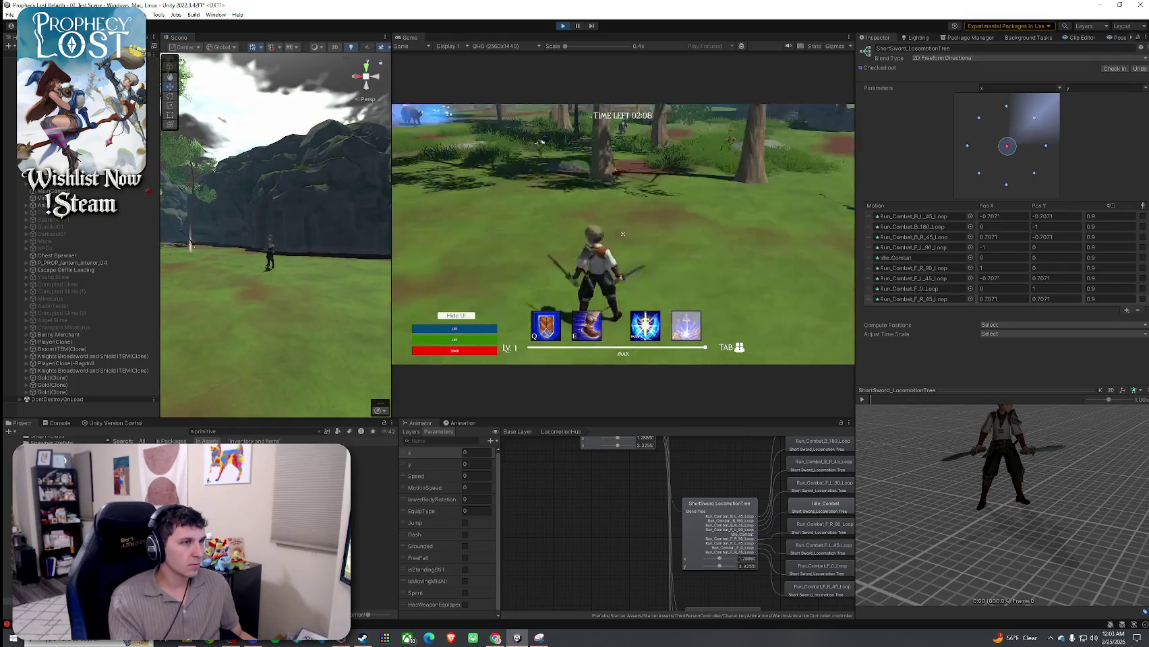
key("w")
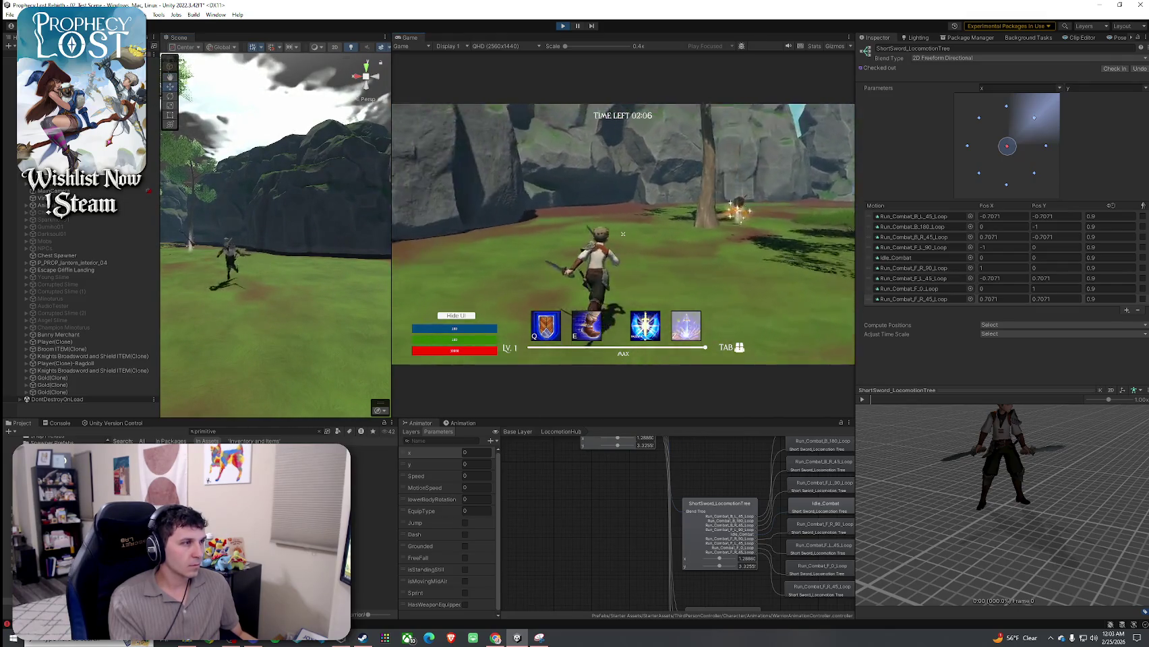
key("w")
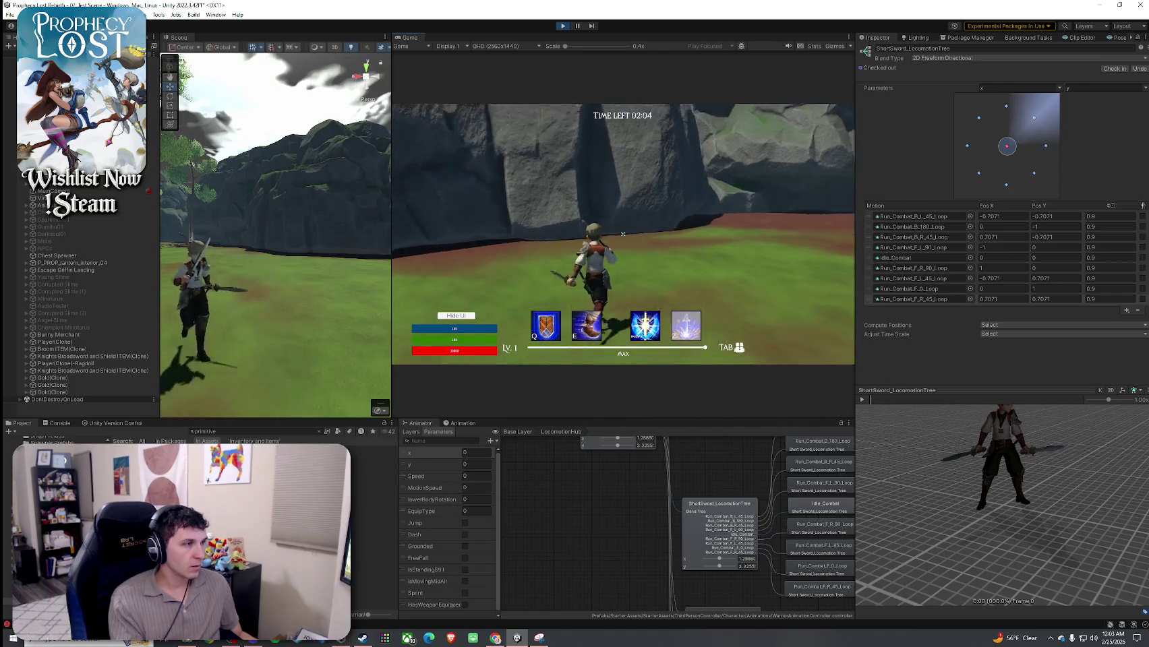
key("w")
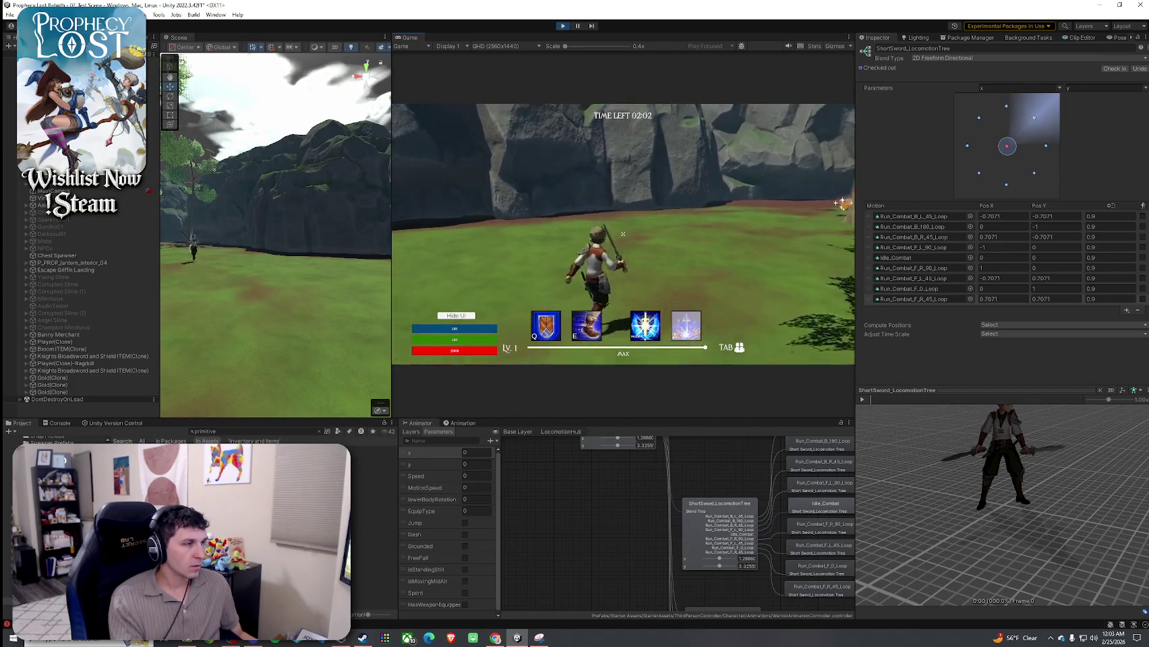
key("w")
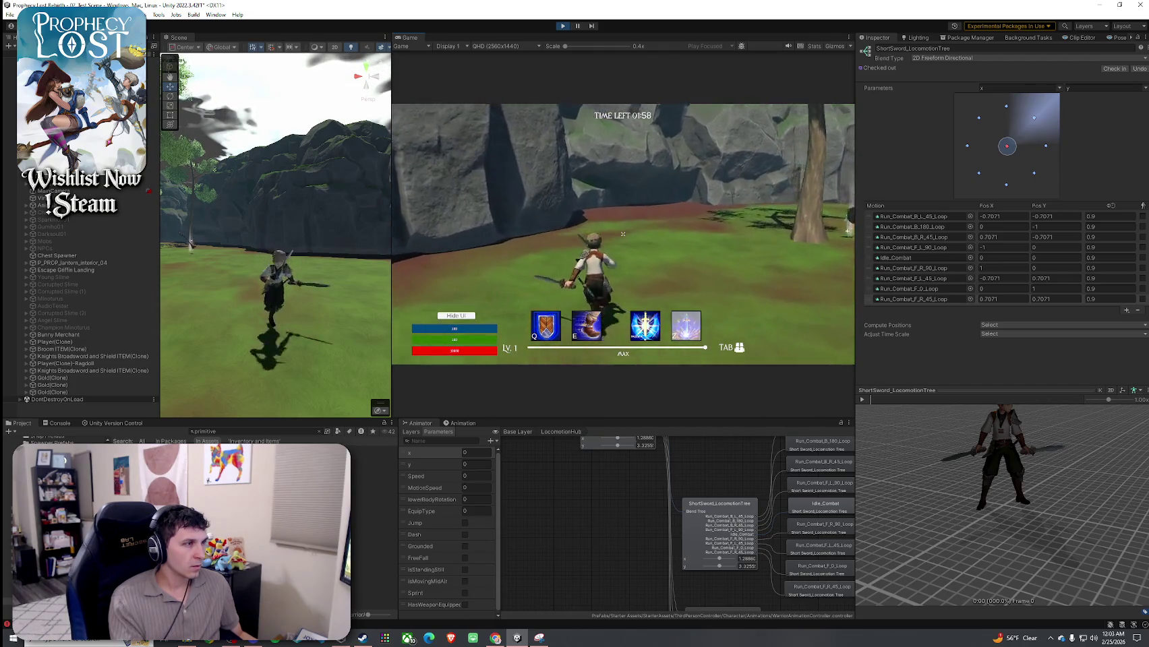
key("w")
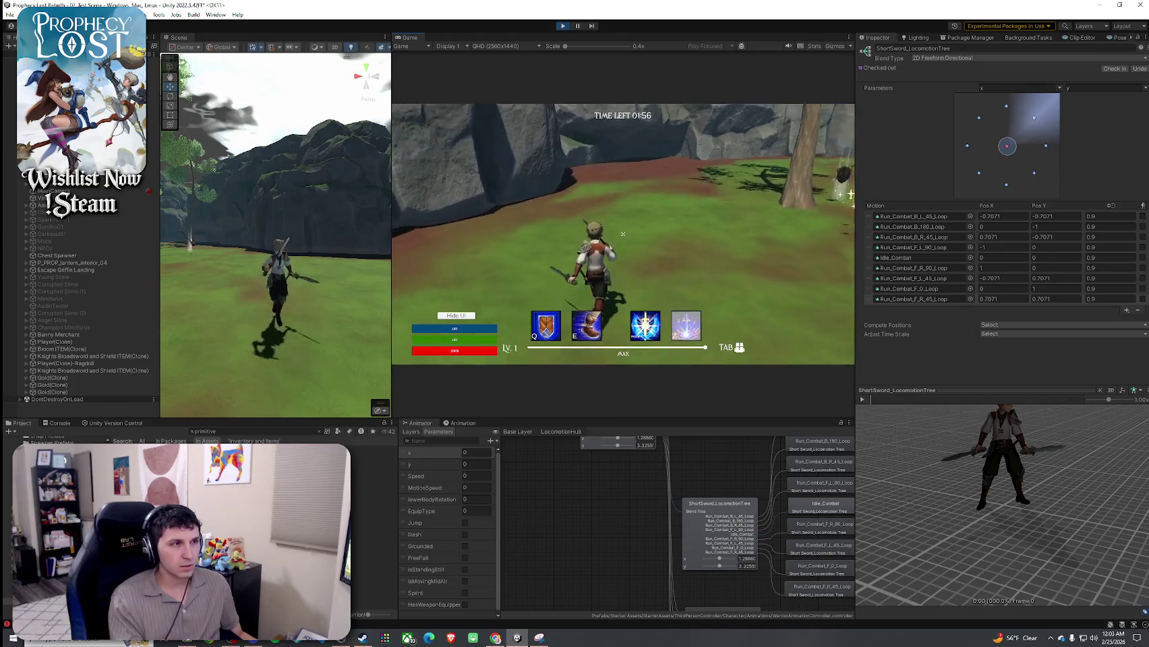
key("w")
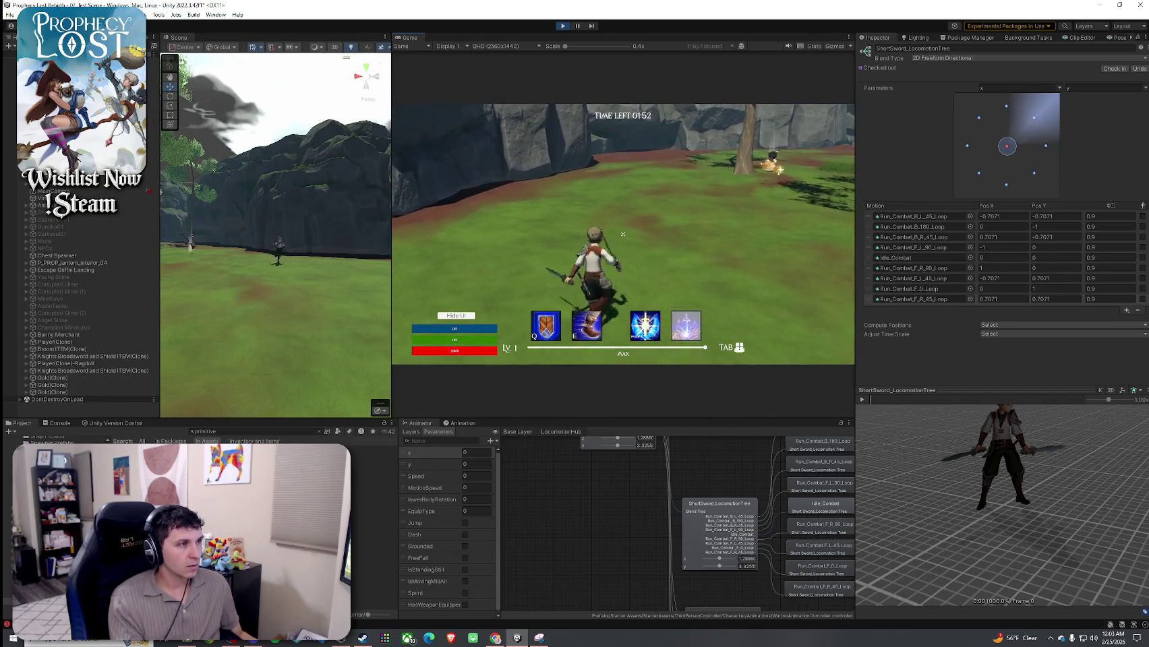
key("w")
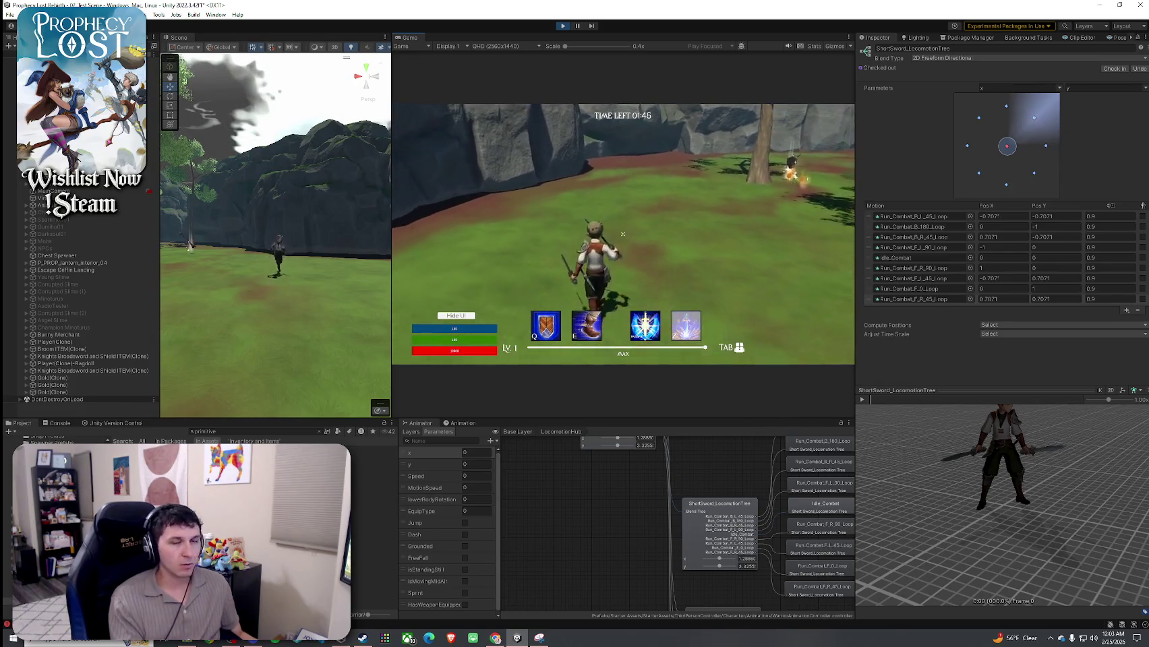
key("w")
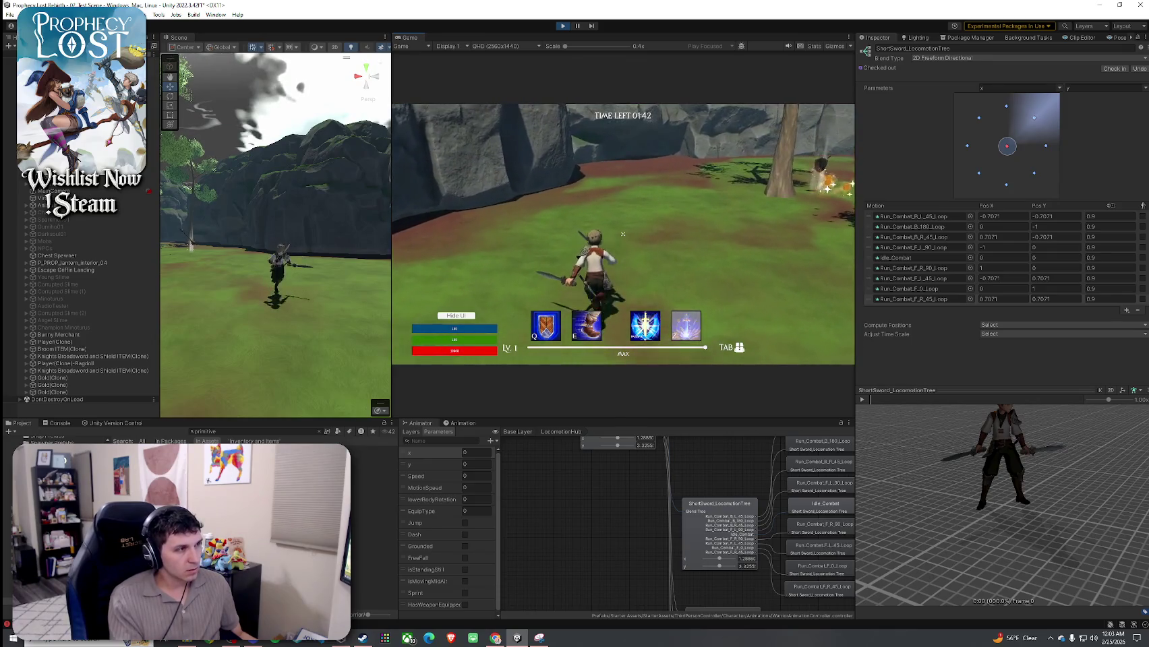
Run toward the rocks and the glowing monster, swing the swords, then open the inventory
key("w")
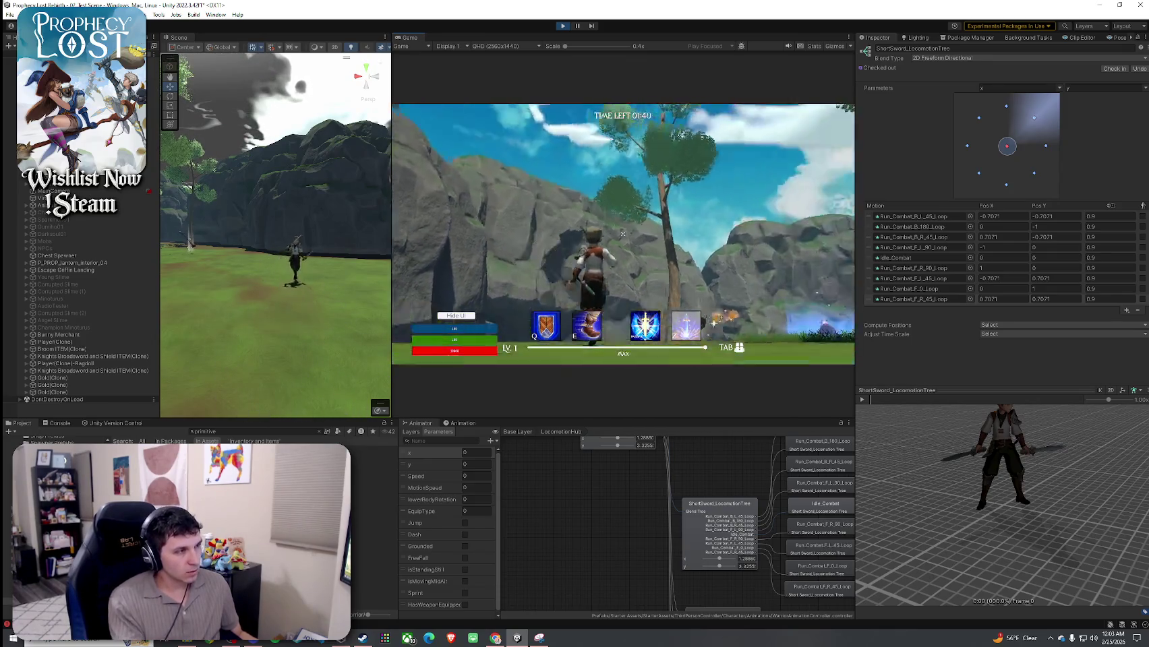
key("w")
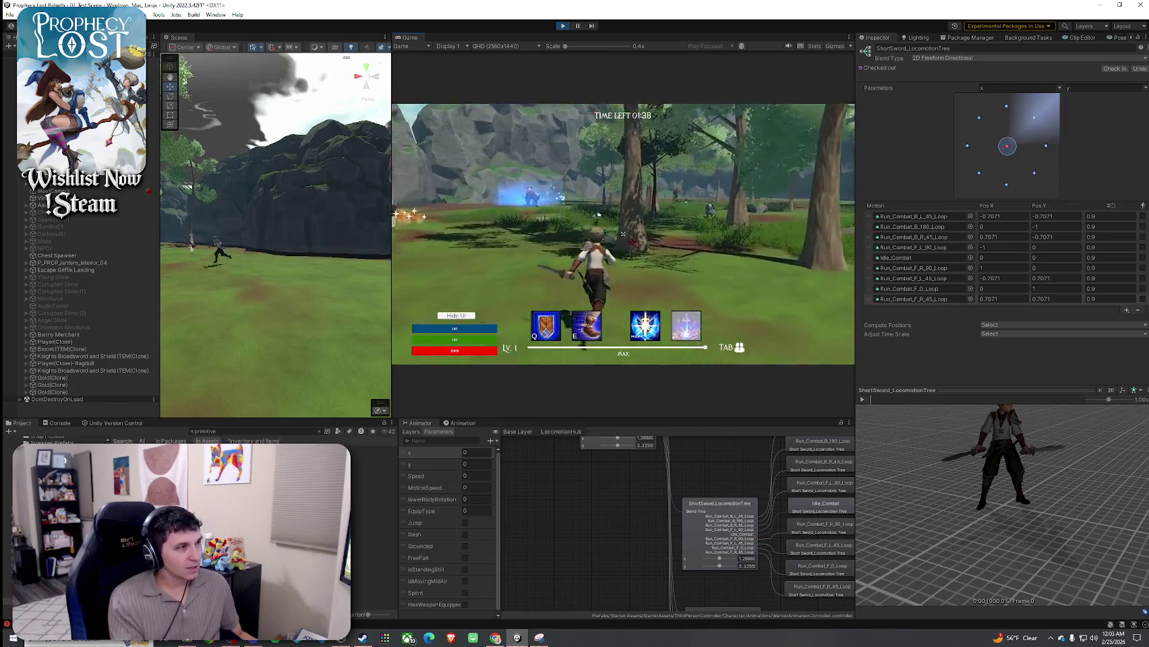
key("w")
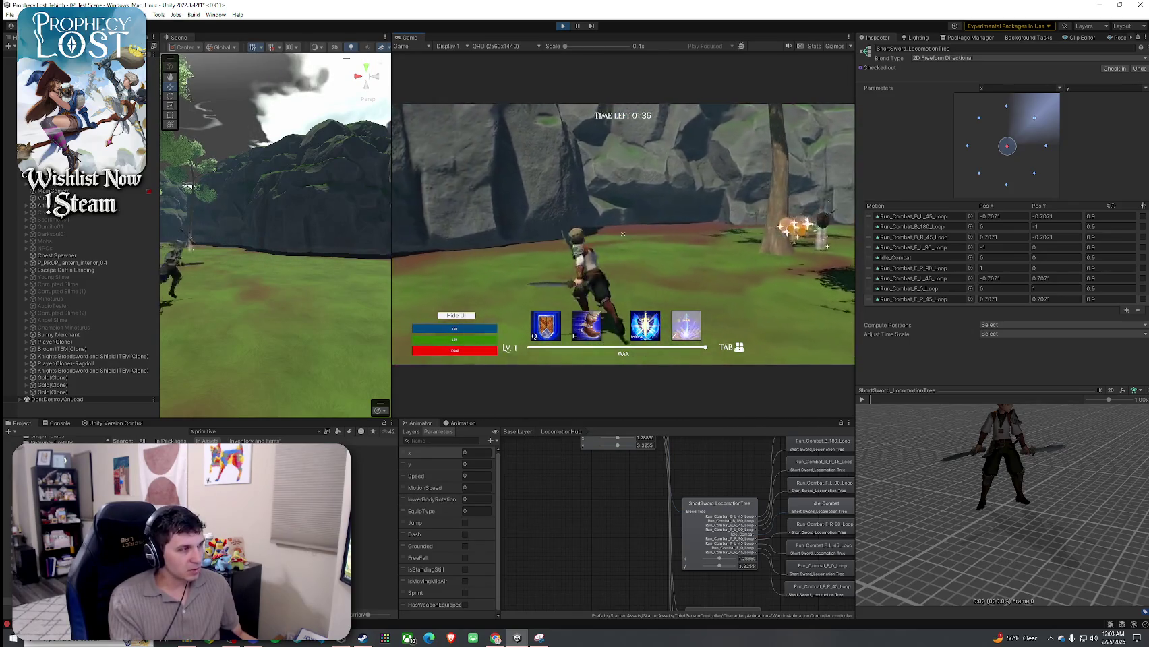
key("w")
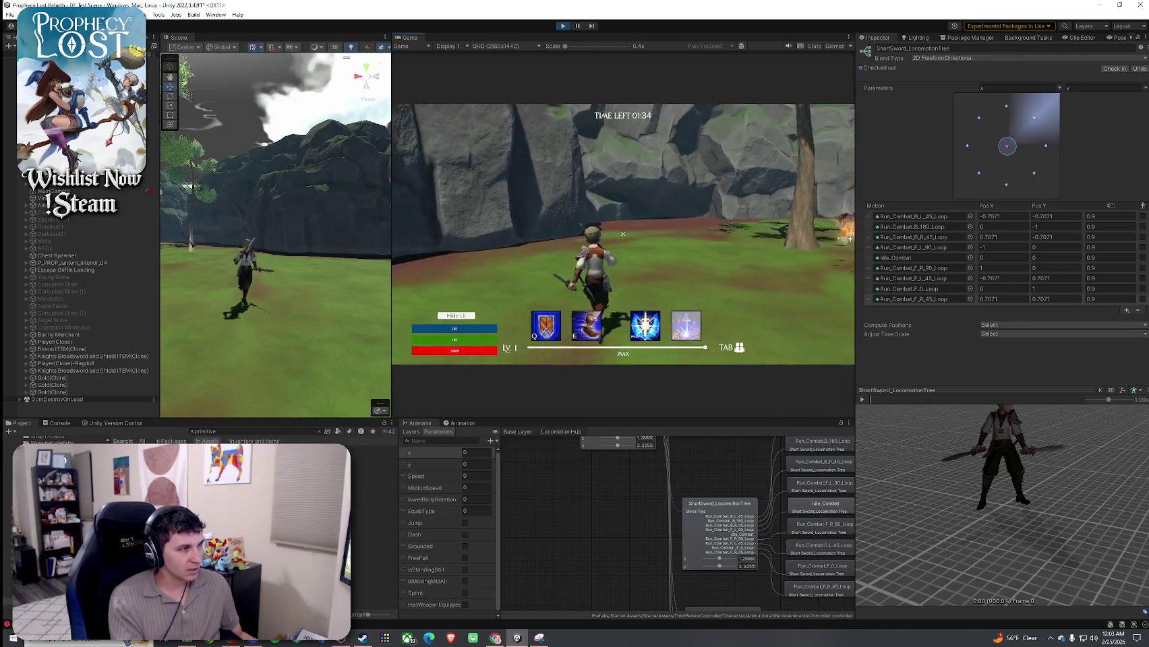
key("w")
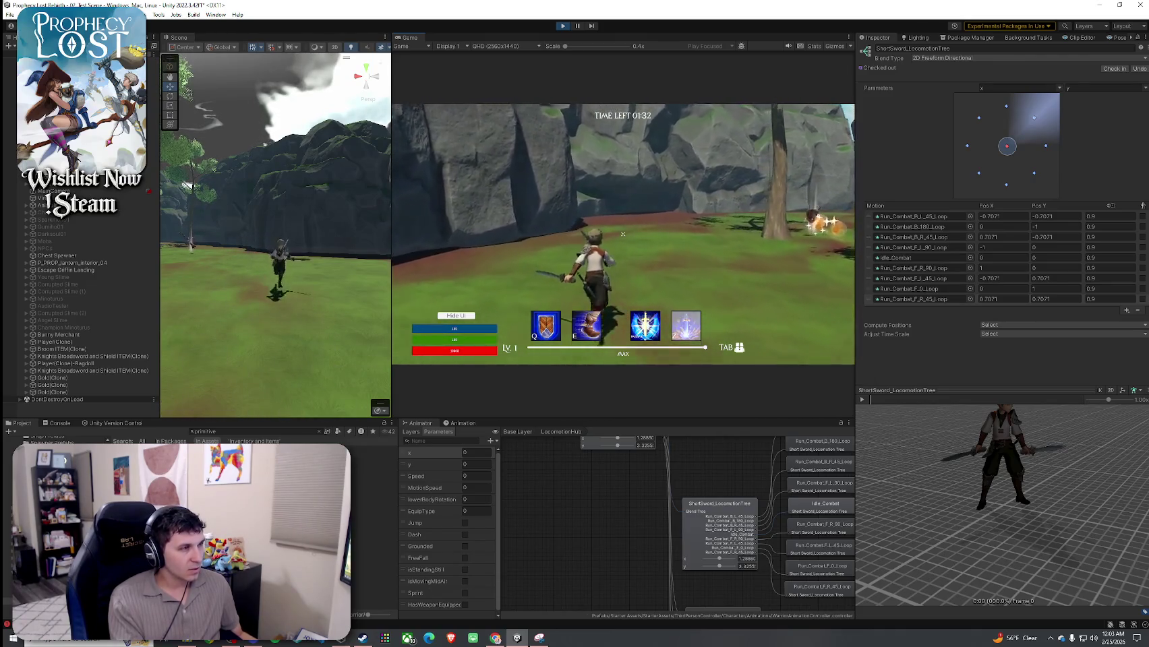
key("w")
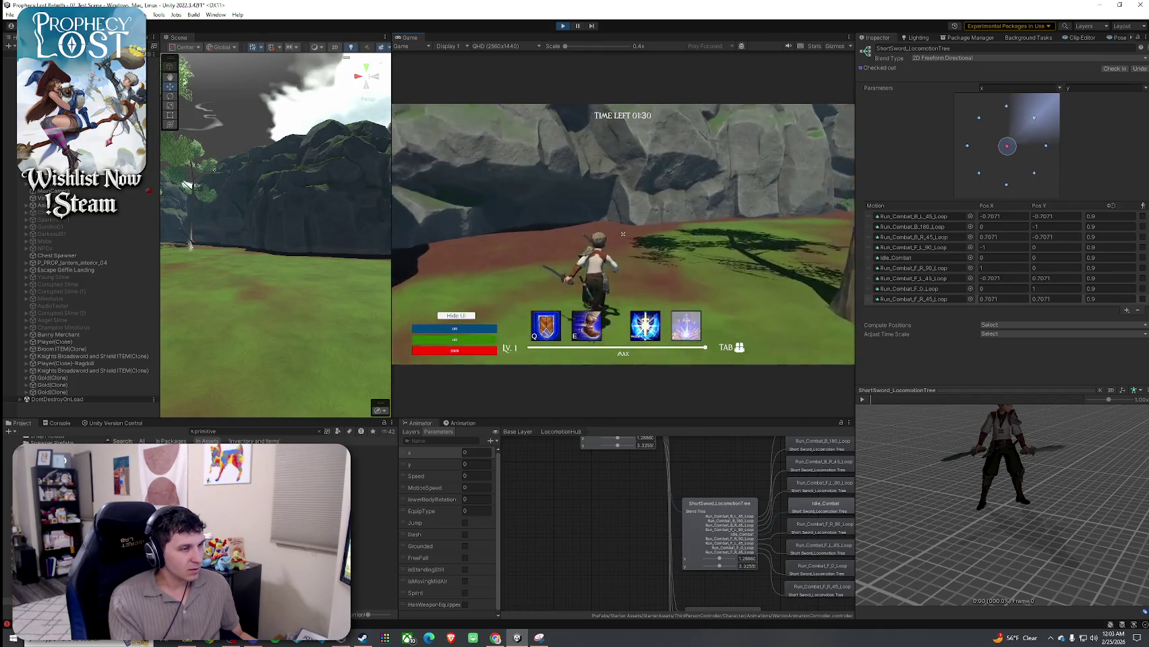
key("w")
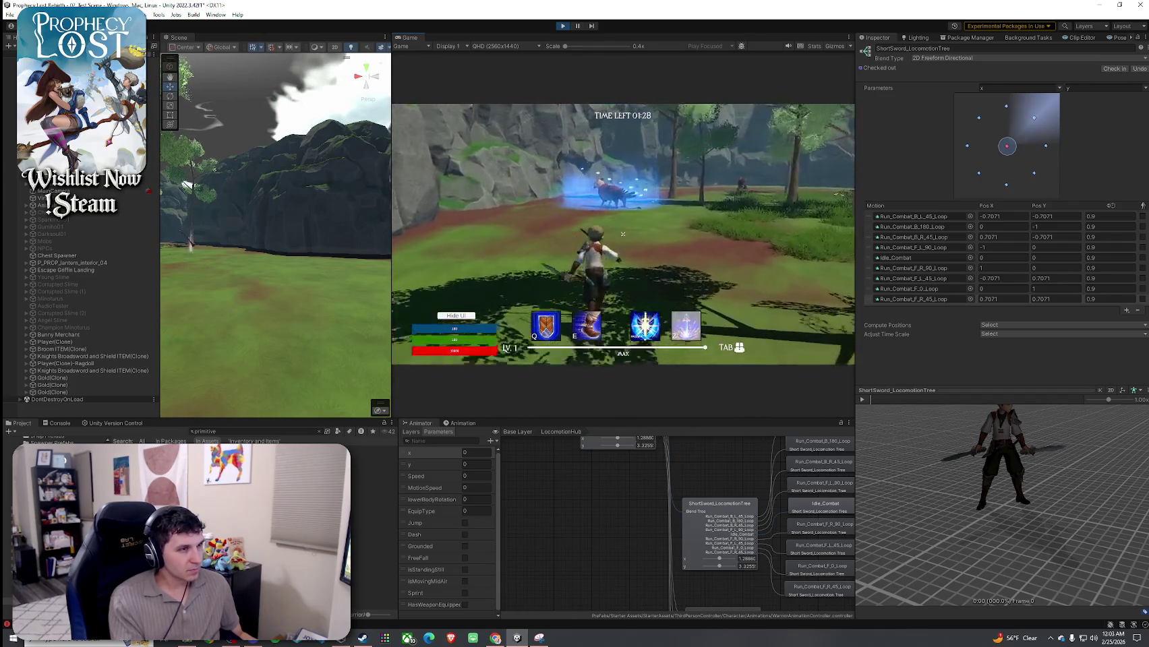
left_click(623, 234)
key("w")
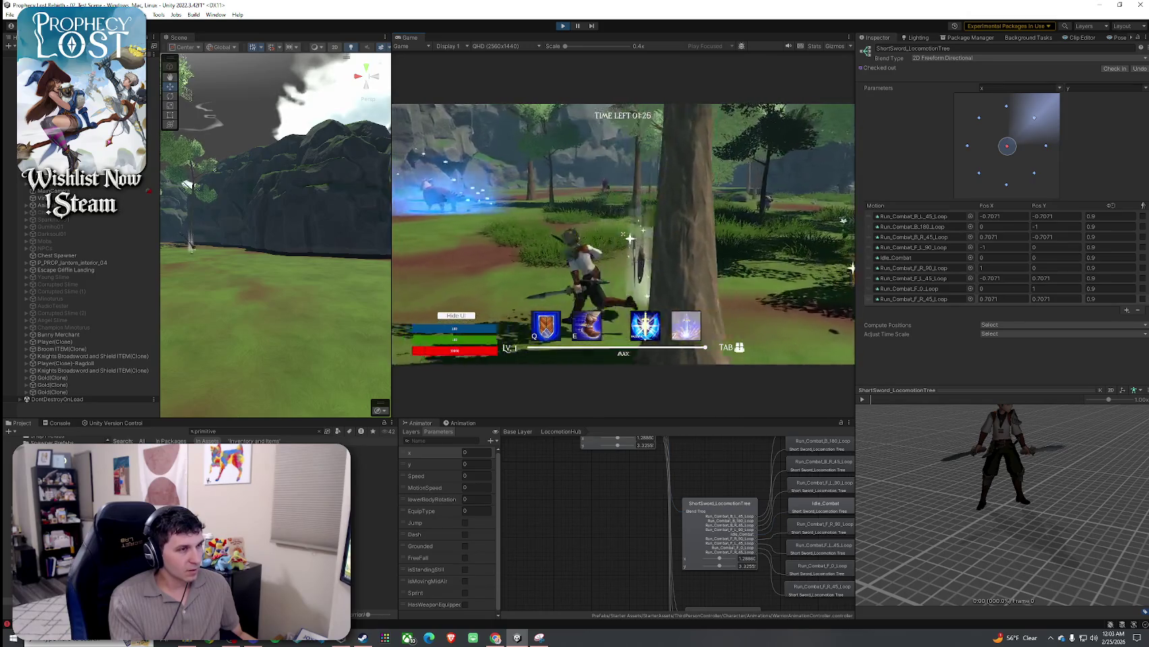
key("w")
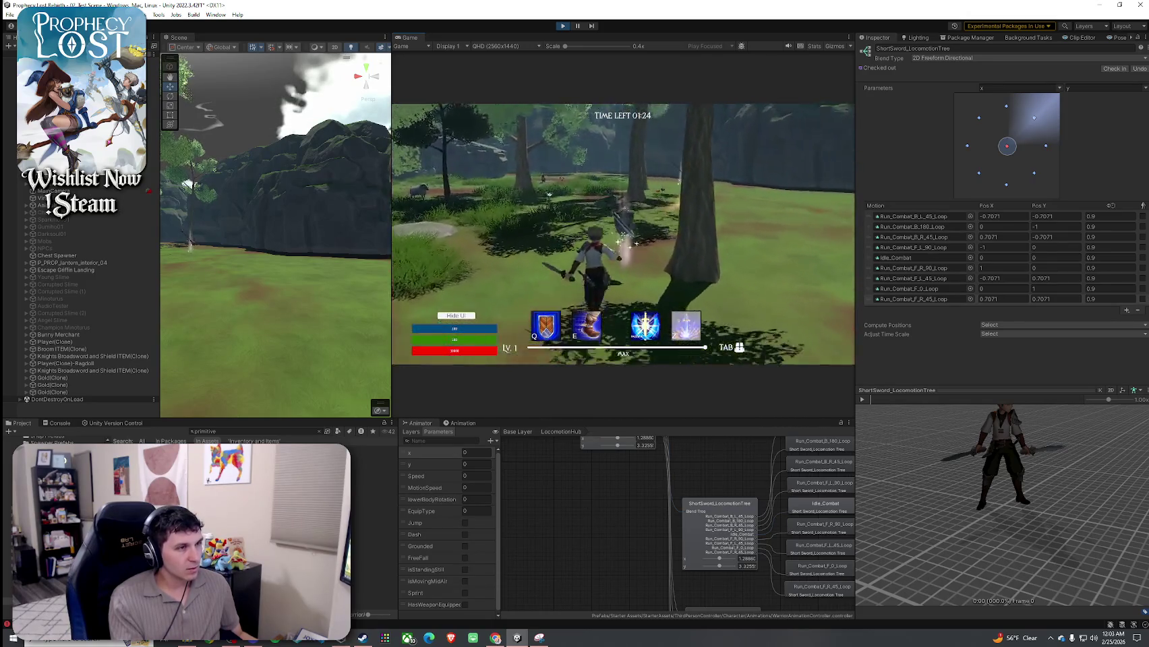
key("Tab")
key("Tab")
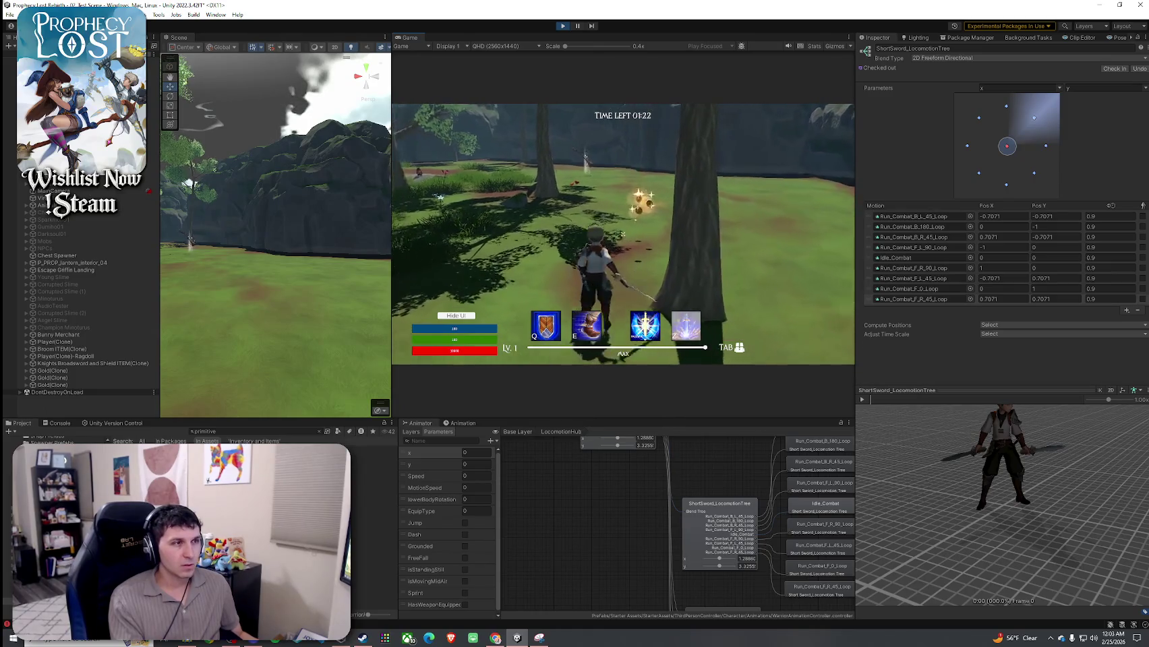
Close the inventory and keep running from combat idle toward the rocks and field until the match ends
key("w")
key("w")
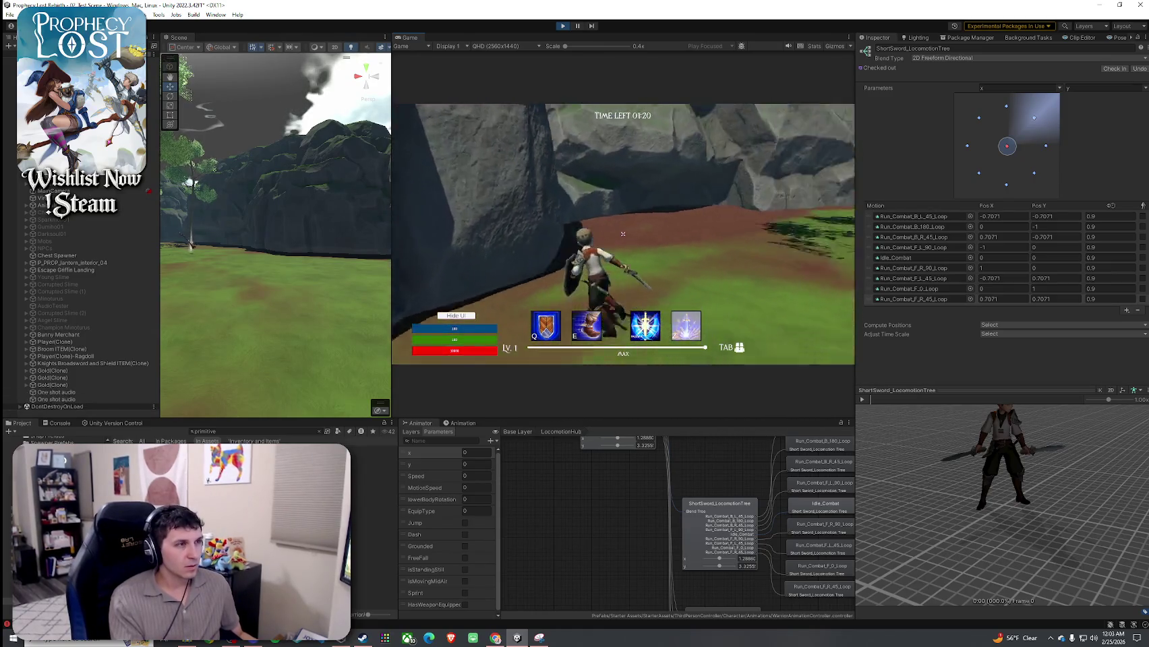
key("w")
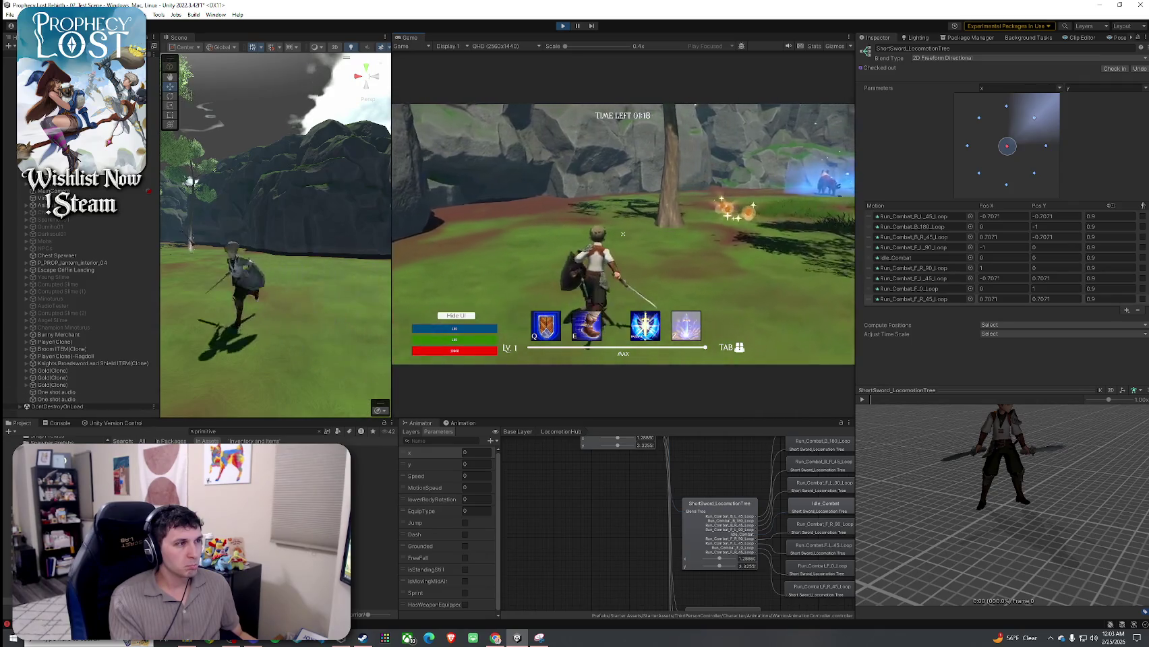
key("w")
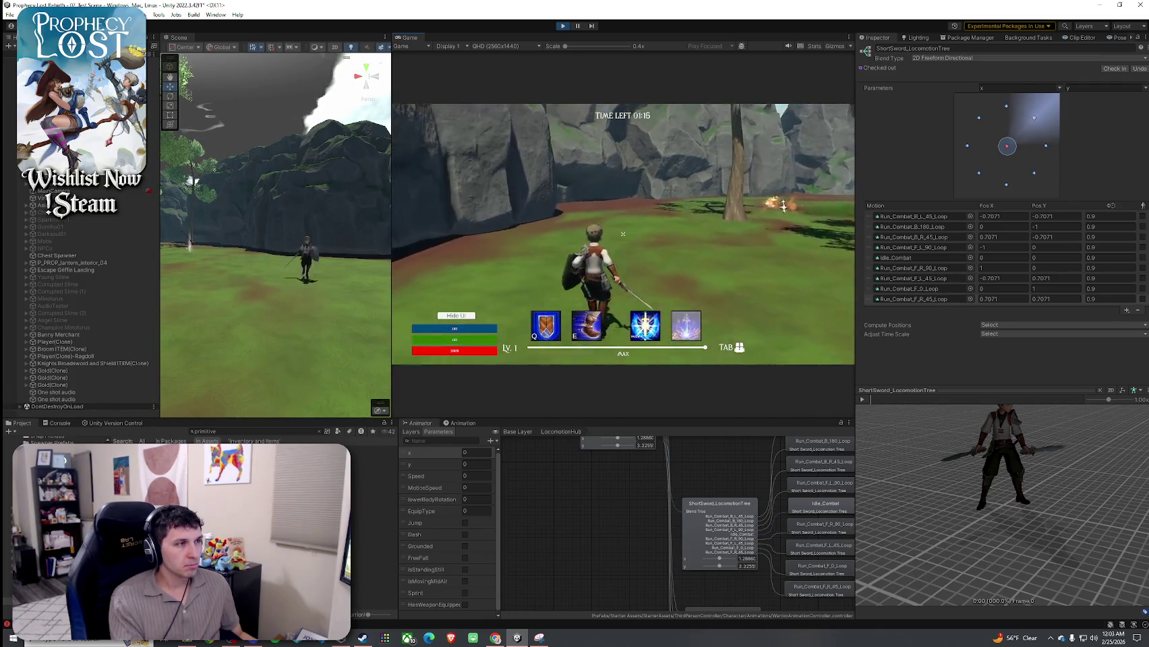
key("w")
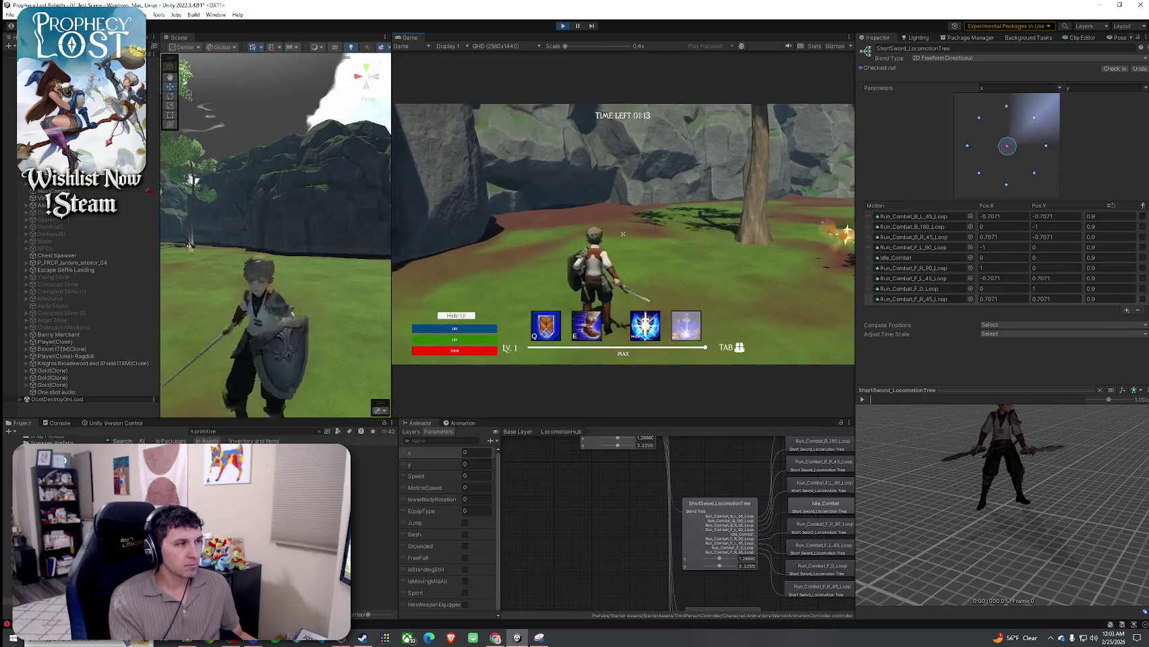
key("w")
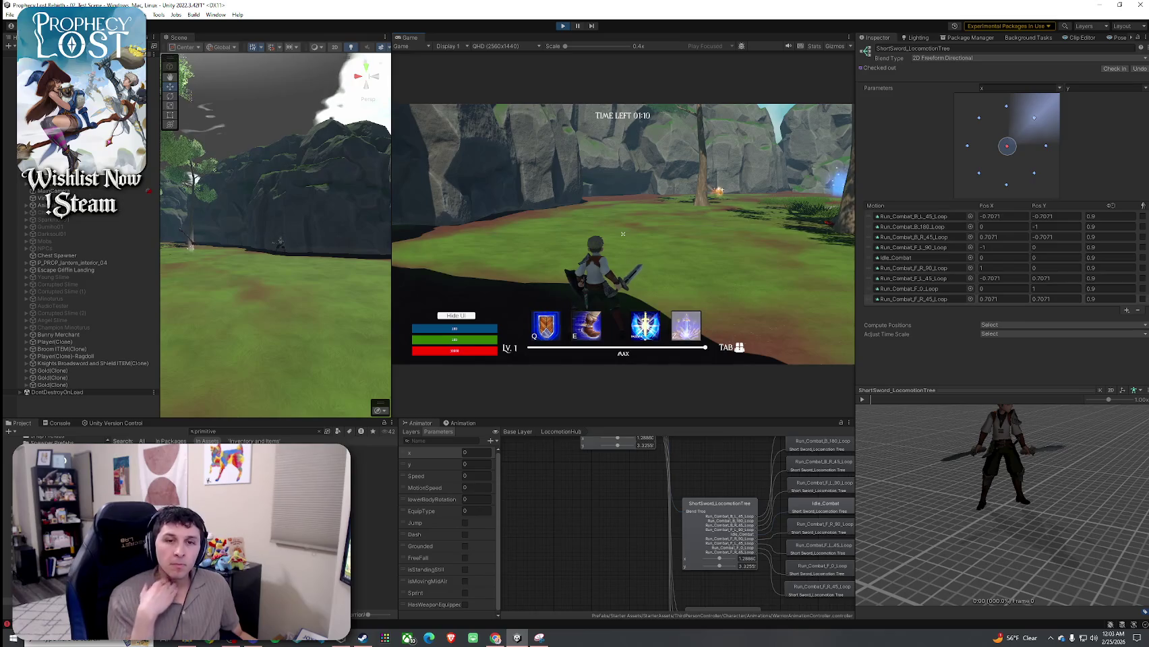
key("w")
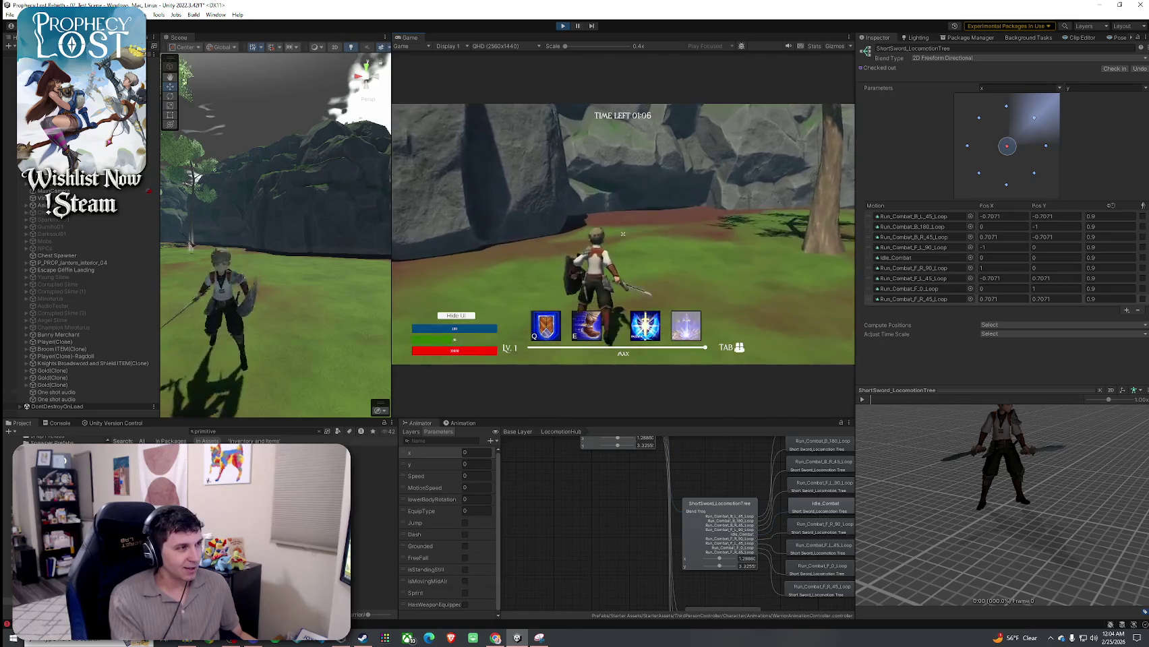
key("w")
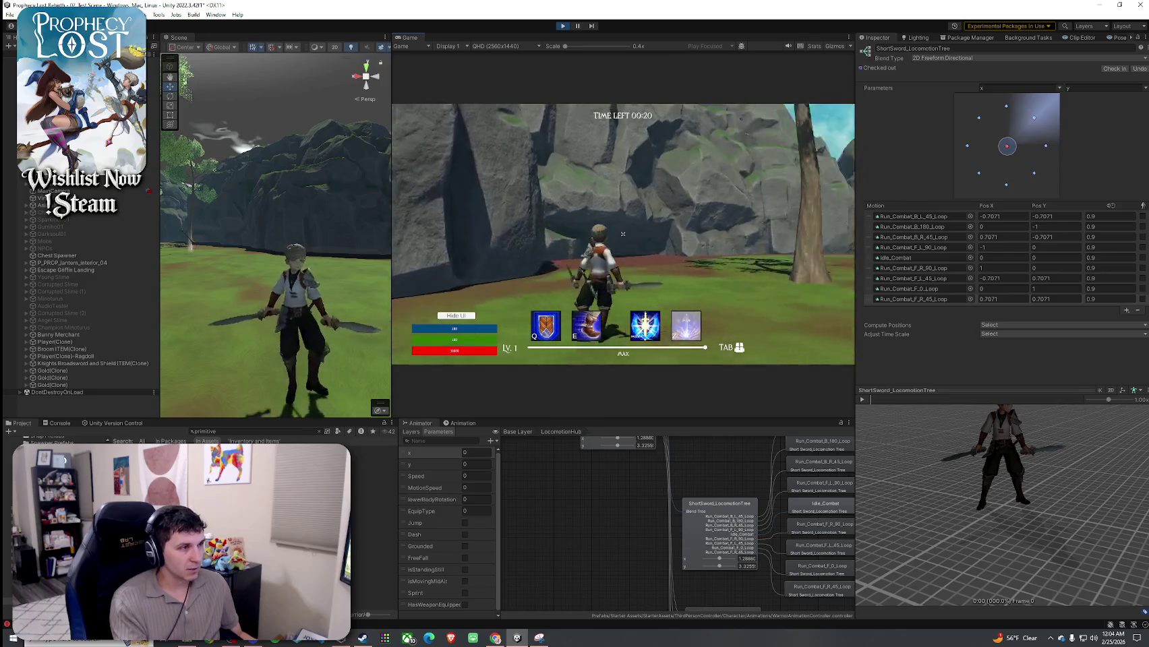
key("a")
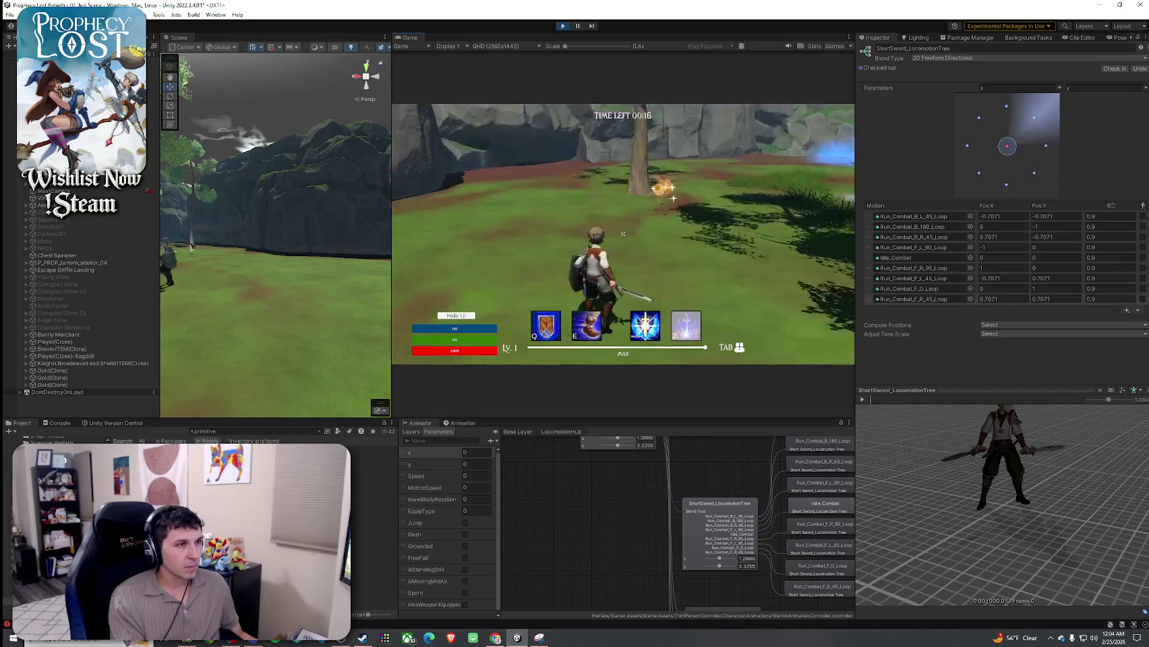
key("w")
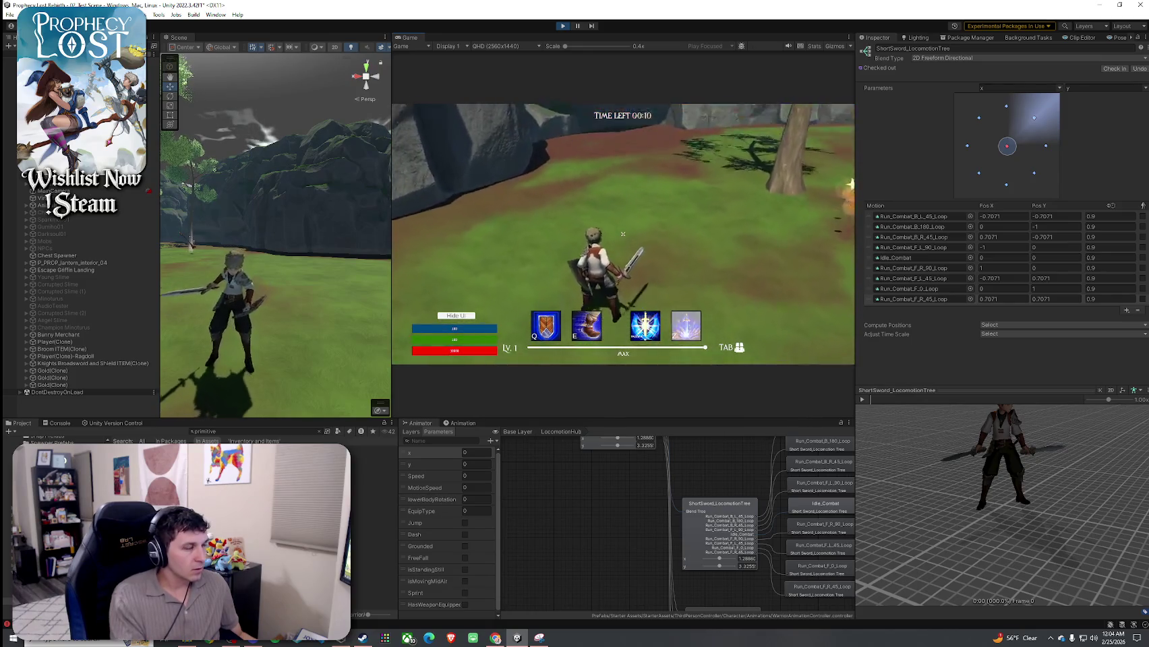
key("w")
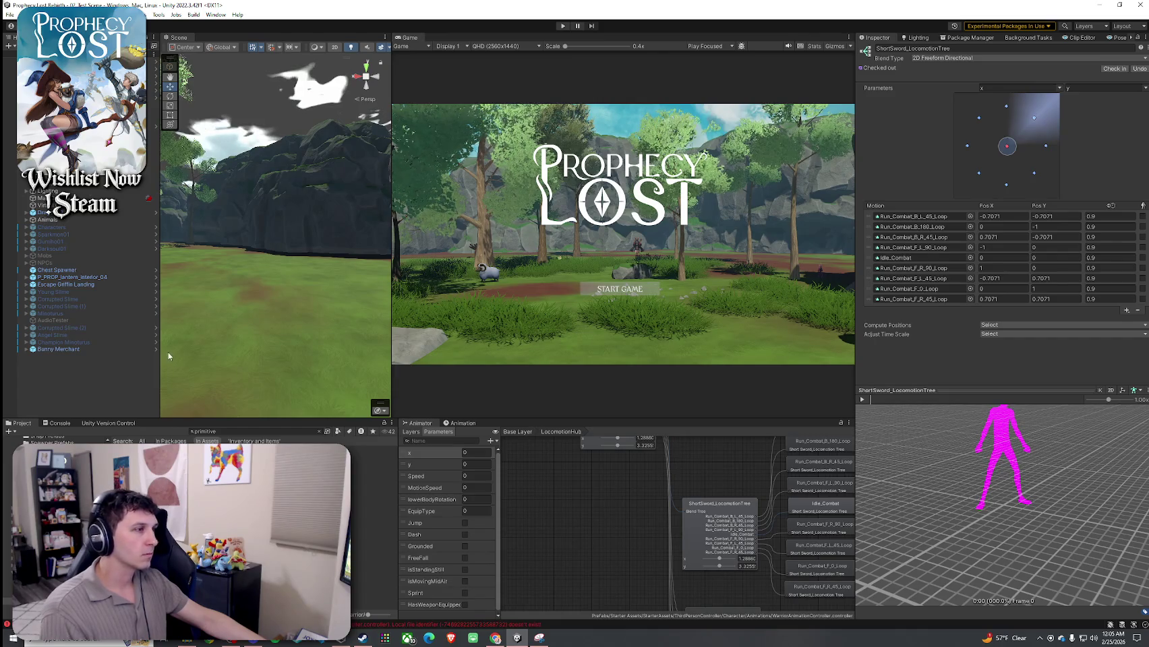
Check the Console for messages with the title screen showing
left_click(60, 423)
left_click(18, 424)
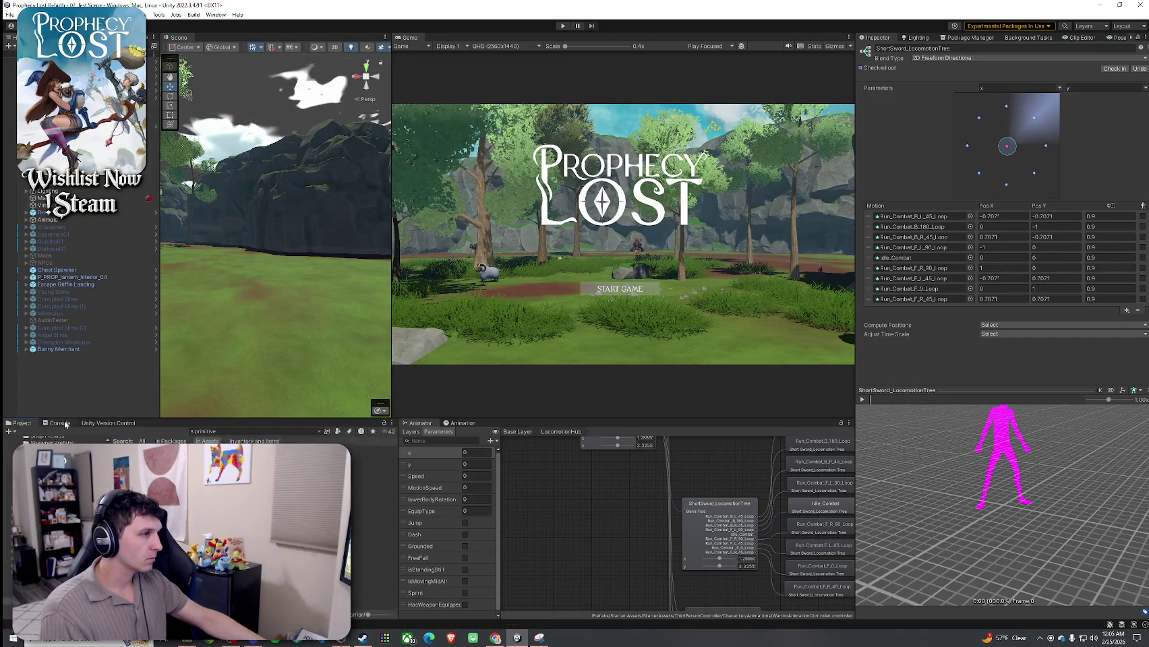